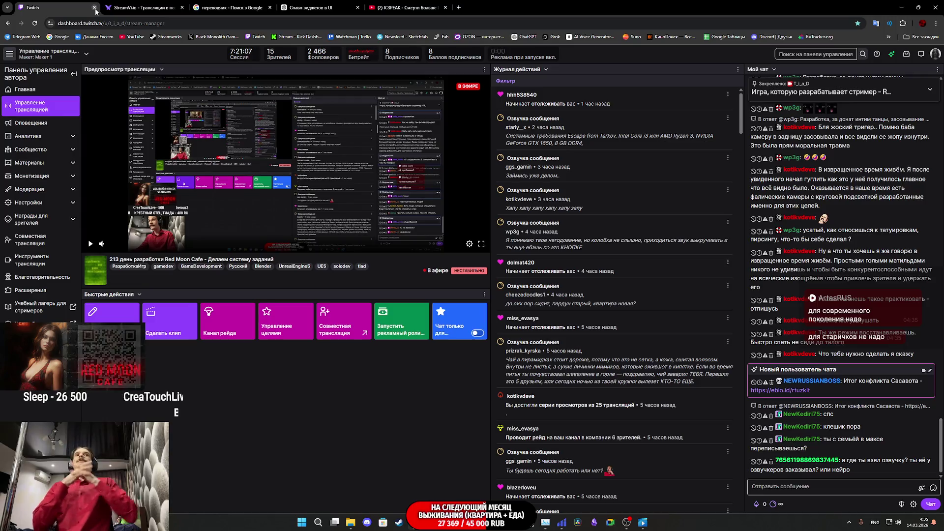
Switch the browser to the StreamVi page showing the Red Moon Cafe stream online.
left_click(117, 4)
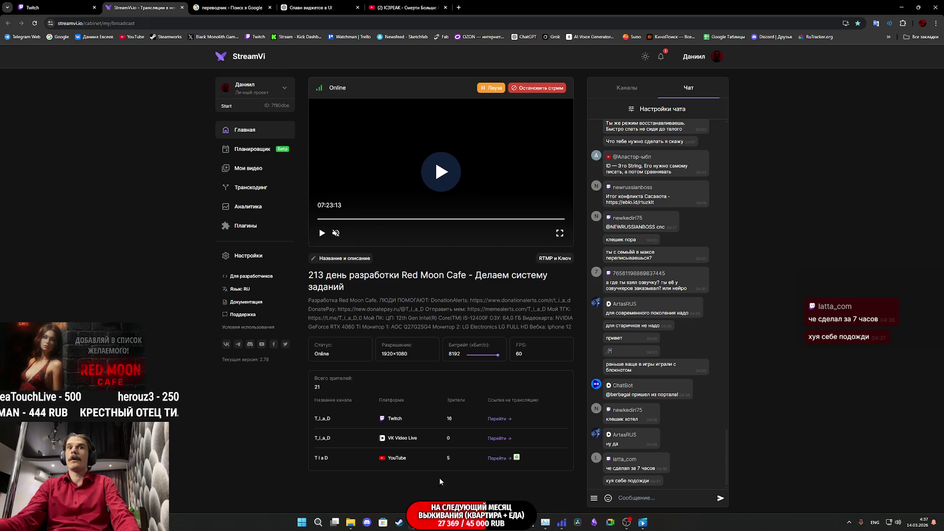
Bring the Unreal Editor with the CafeGame ThirdPersonExampleMap level back to the front.
mouse_move(448, 522)
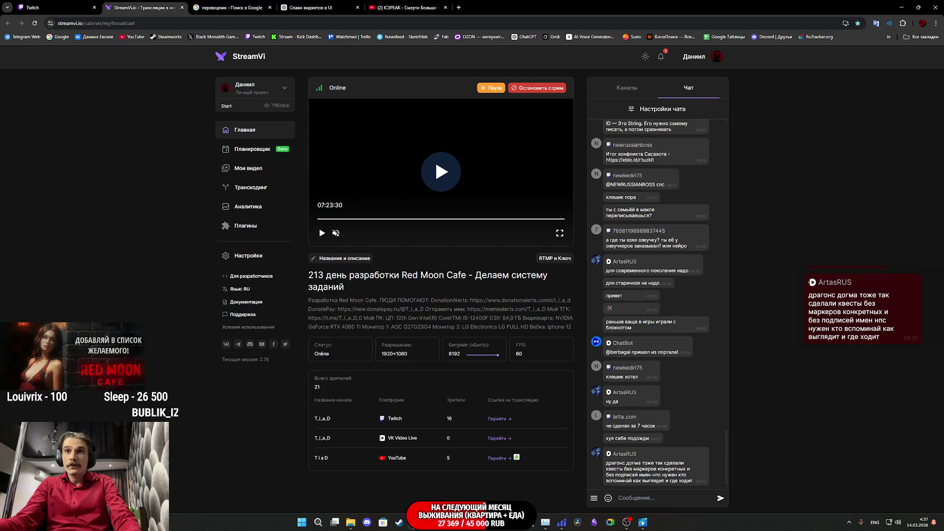
left_click(419, 482)
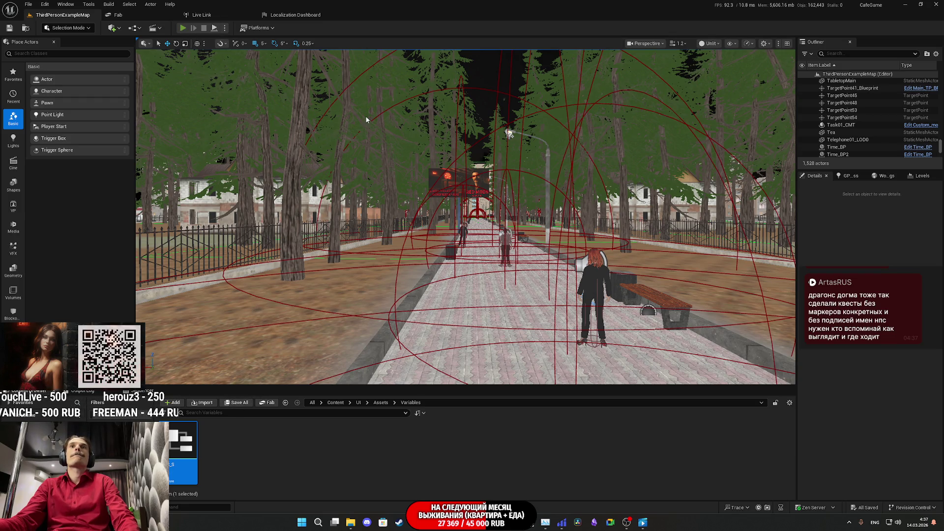
Play-test the level fullscreen and walk through the door into the living room.
key("alt+p")
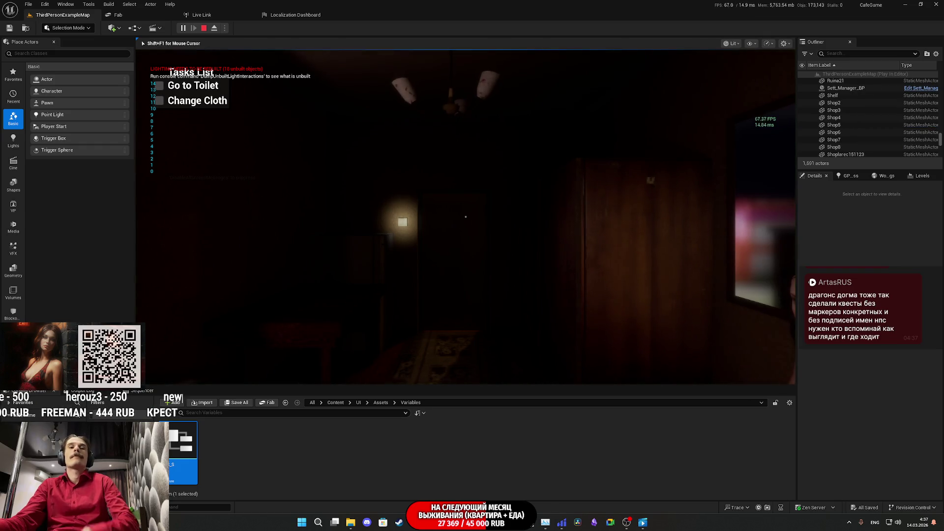
key("F11")
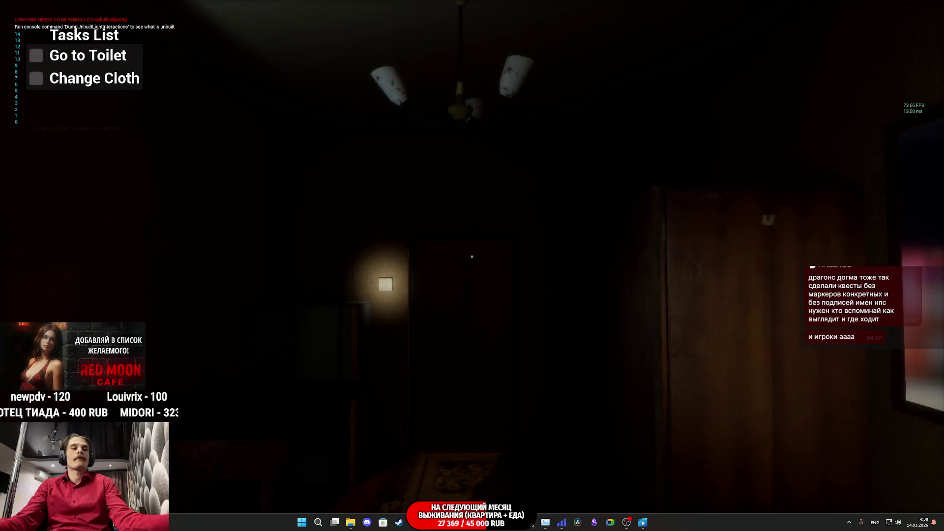
key("w")
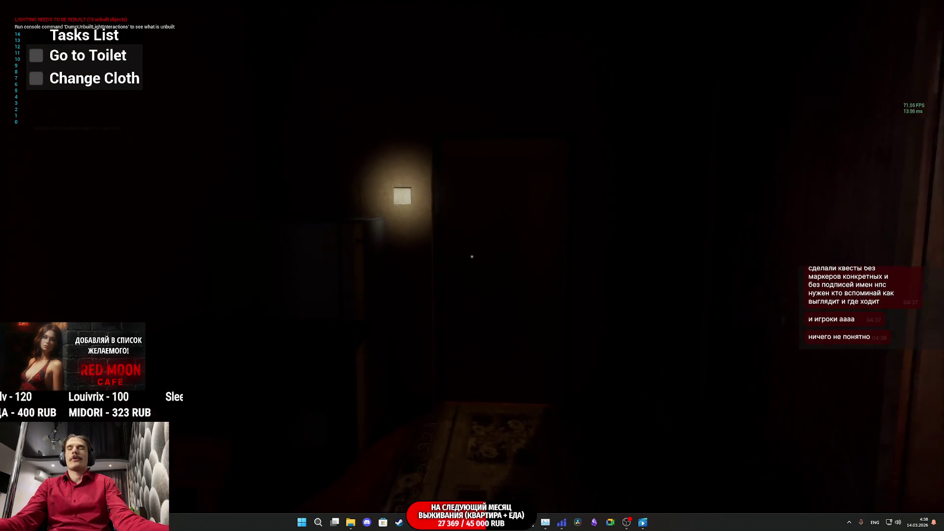
key("e")
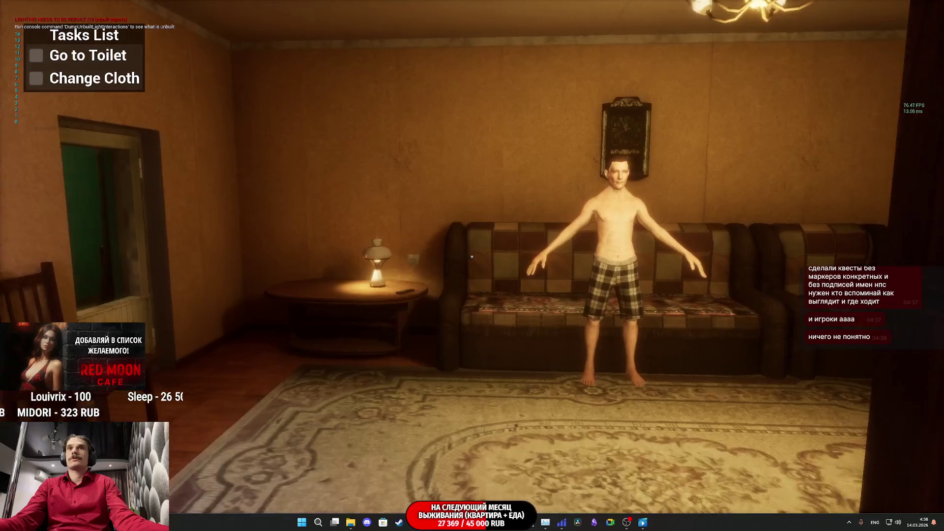
key("w")
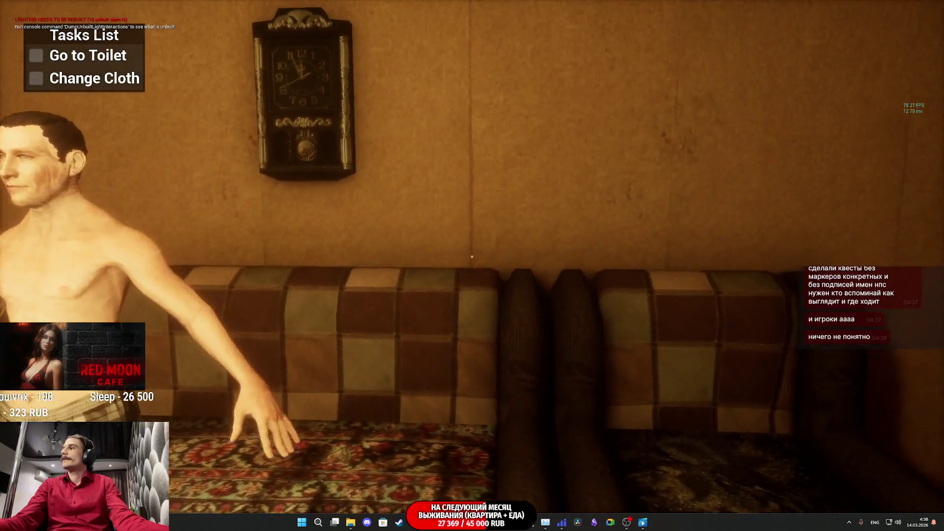
Walk to the hallway checking the Go to Toilet and Change Cloth tasks, then return to the Level Blueprint.
key("s")
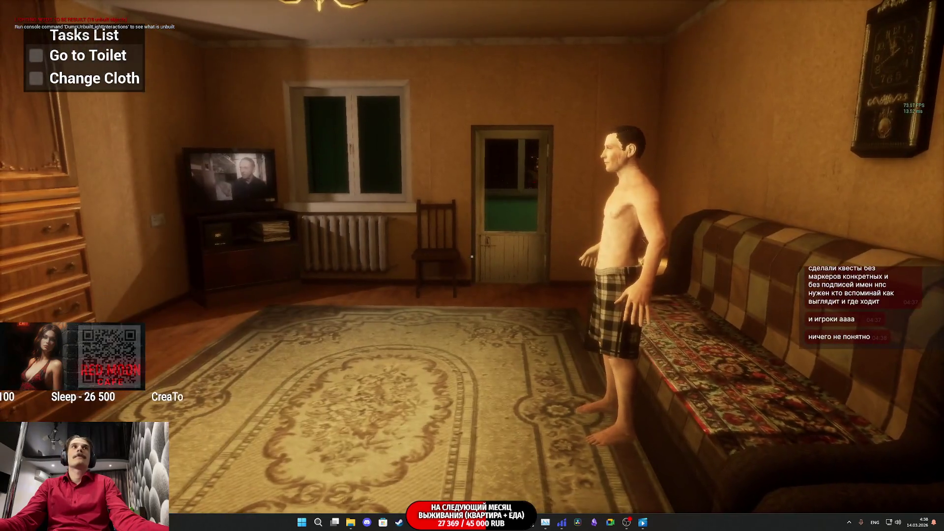
key("d")
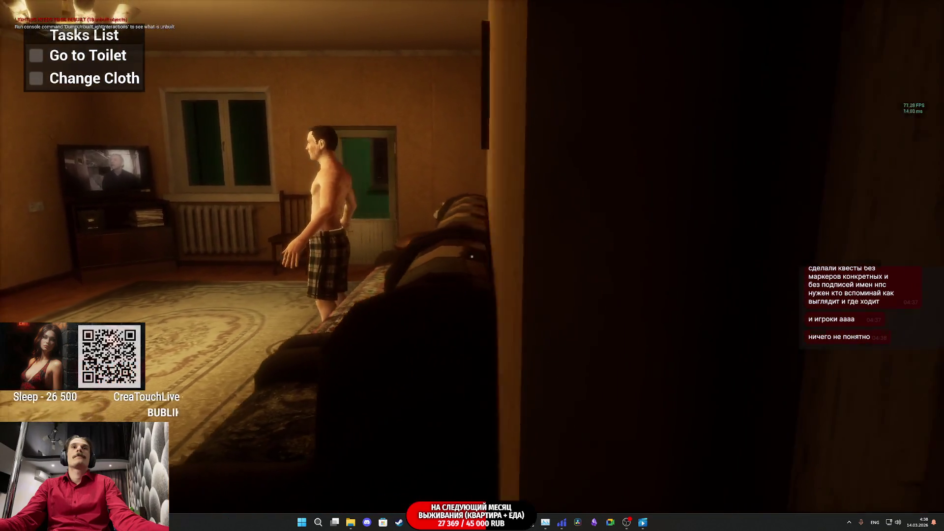
key("w")
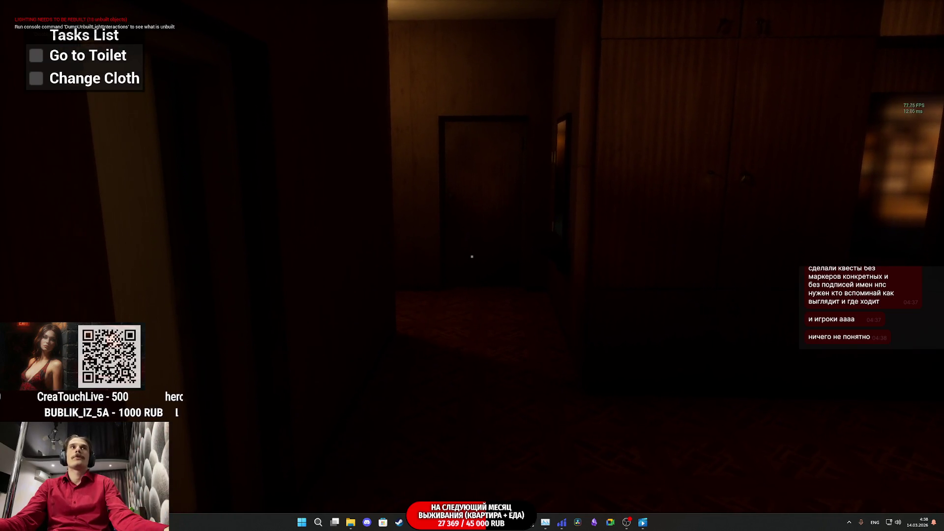
key("w")
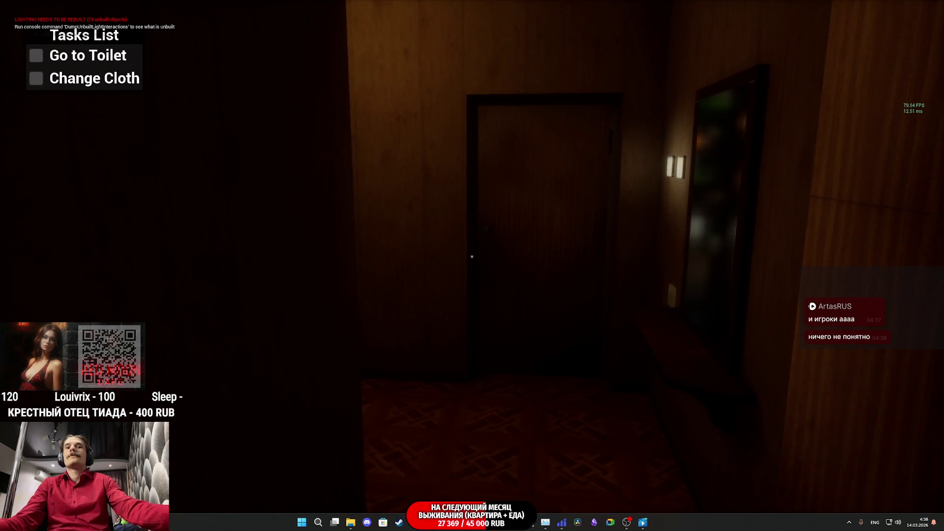
key("Escape")
mouse_move(448, 522)
left_click(489, 480)
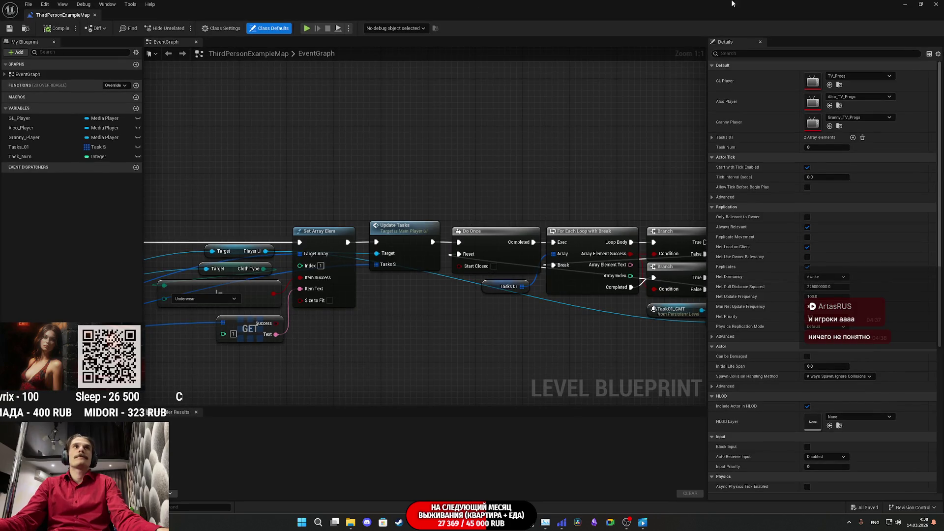
Reopen the Level Blueprint, select the T key Flip Flop event, then switch to Obsidian.
left_click(906, 4)
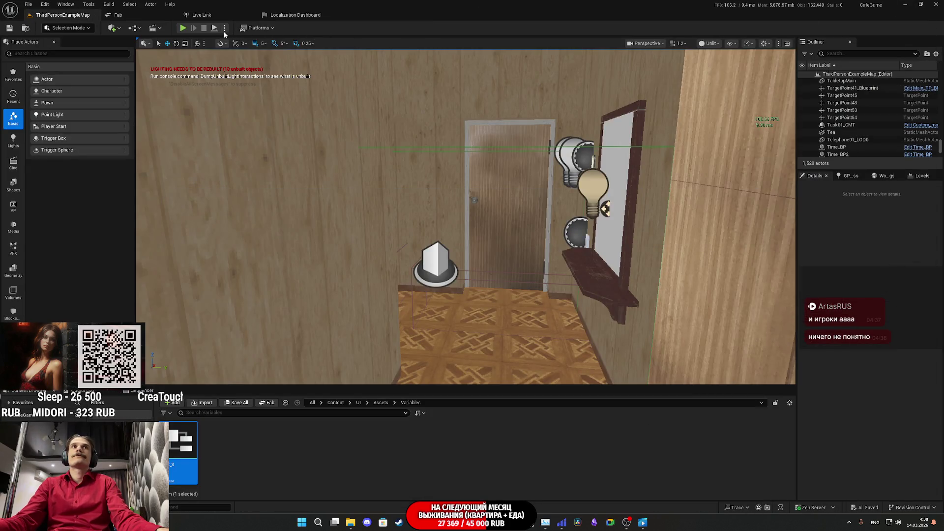
left_click(138, 30)
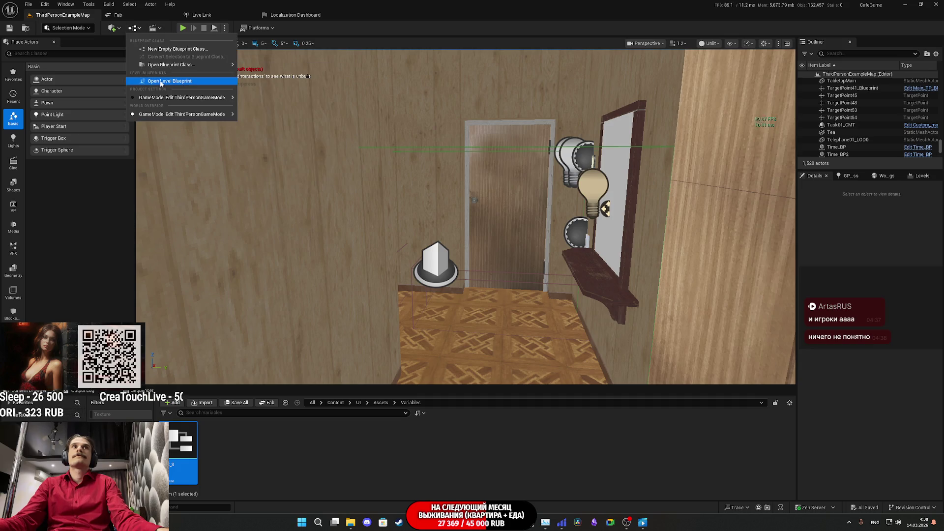
left_click(161, 81)
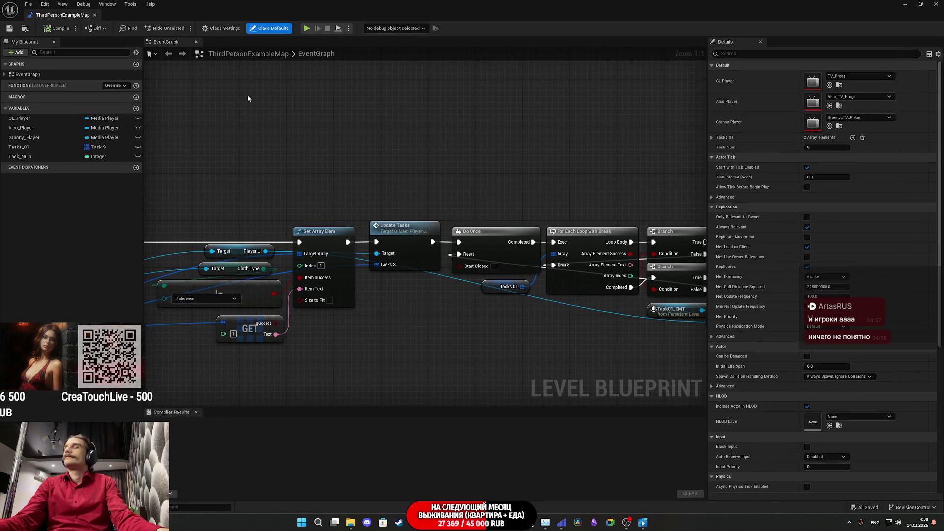
scroll(491, 153, "down", 8)
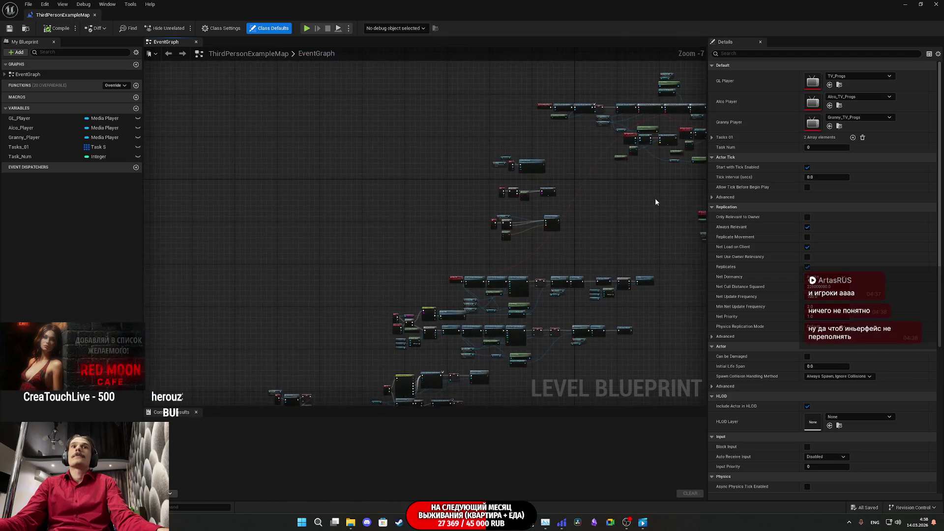
scroll(256, 174, "up", 8)
left_click(382, 216)
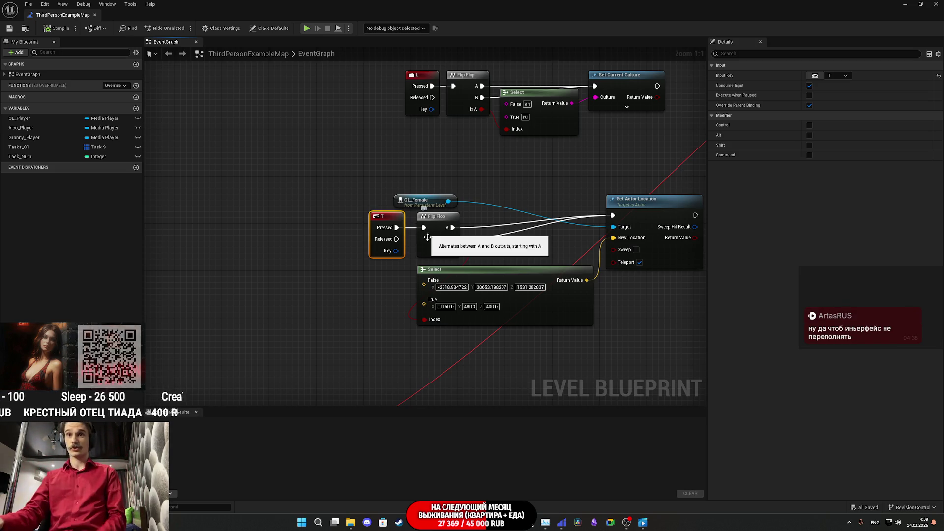
left_click(595, 522)
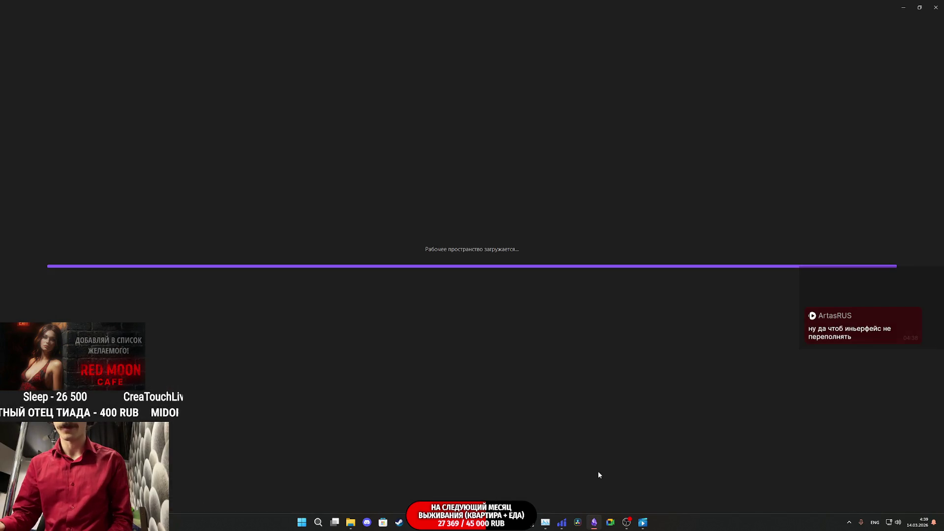
Scroll through the Obsidian weekly plan checklist, then return to the Unreal Level Blueprint.
scroll(460, 396, "down", 4)
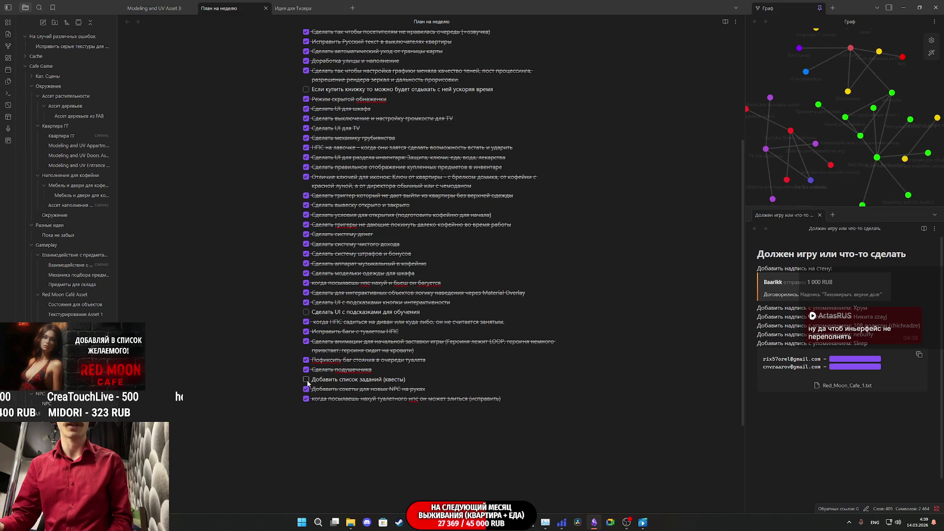
left_click(594, 522)
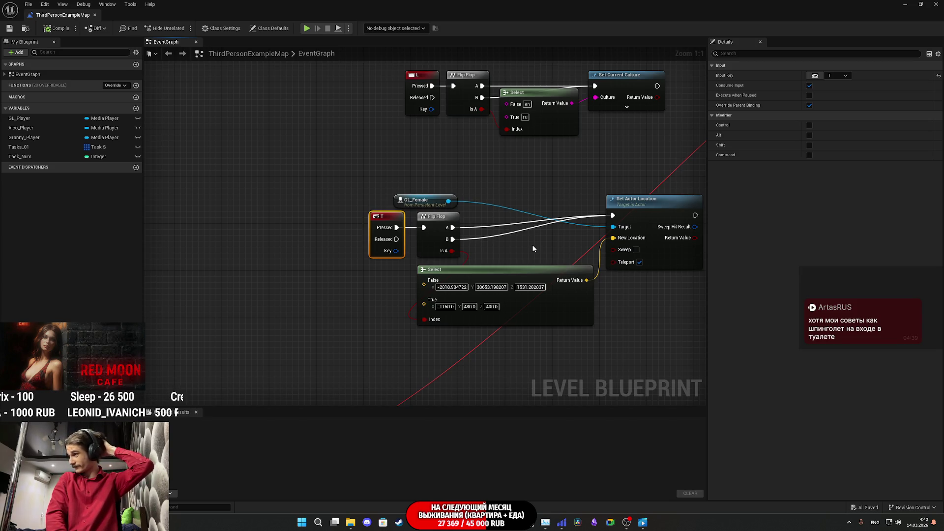
Paste a copy of the T key event node and delete it again.
left_click(366, 221)
left_click(389, 220)
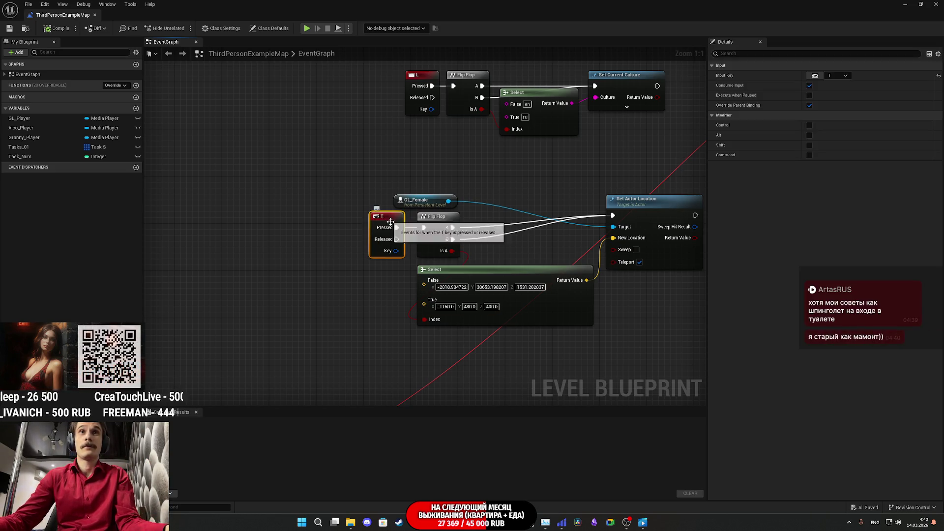
scroll(387, 236, "down", 4)
left_click(385, 255)
key("ctrl+v")
scroll(407, 262, "up", 4)
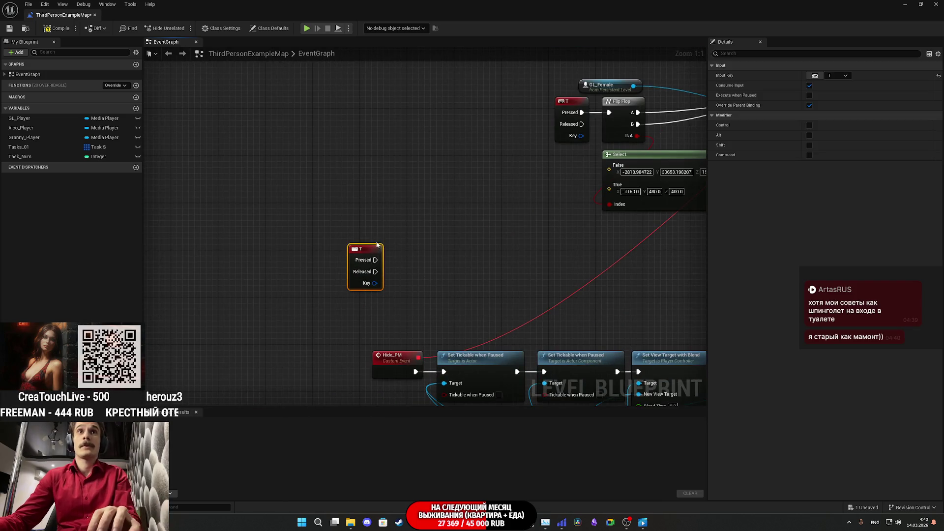
key("Delete")
Compile and save the Level Blueprint, close it, and open another Blueprint.
left_click(56, 28)
left_click(9, 28)
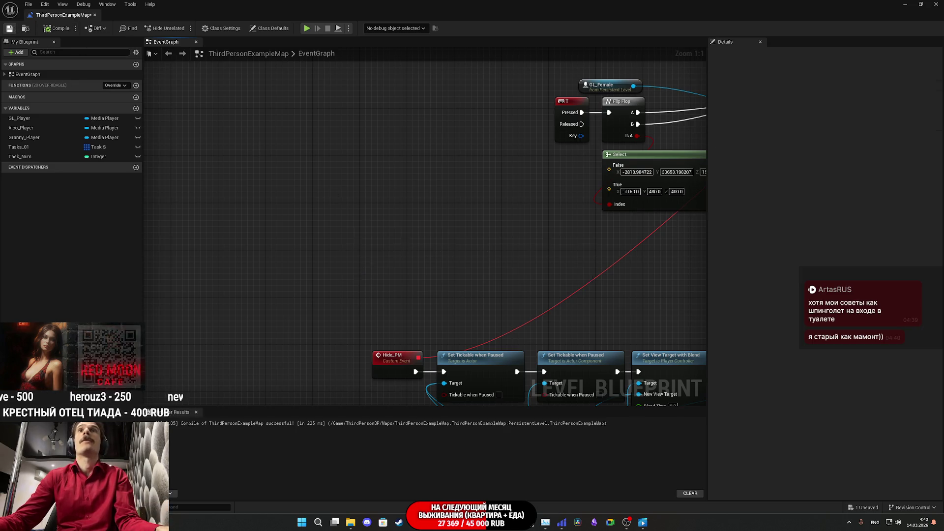
left_click(937, 4)
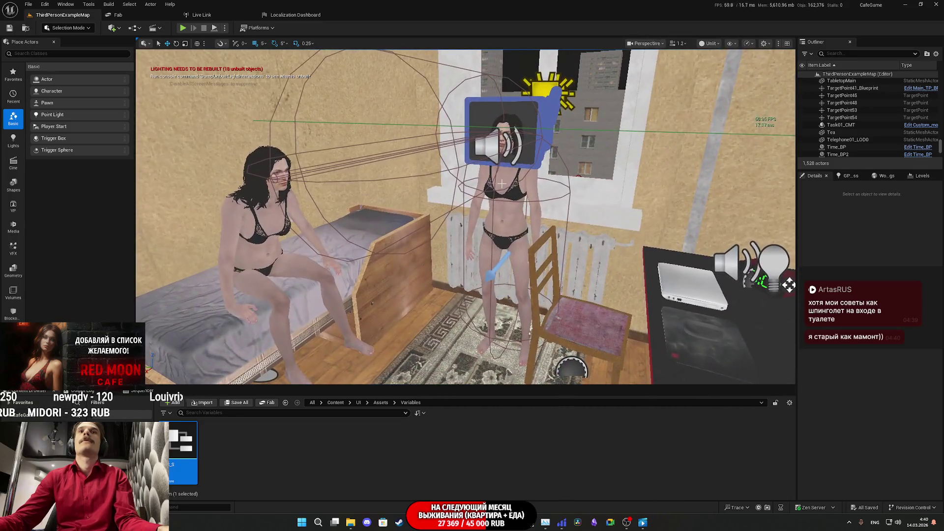
left_click(894, 210)
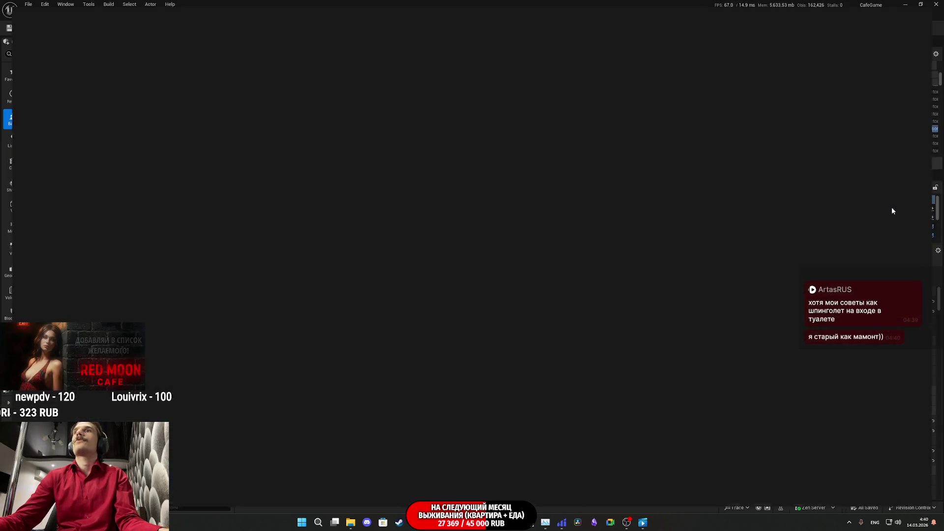
scroll(446, 247, "down", 4)
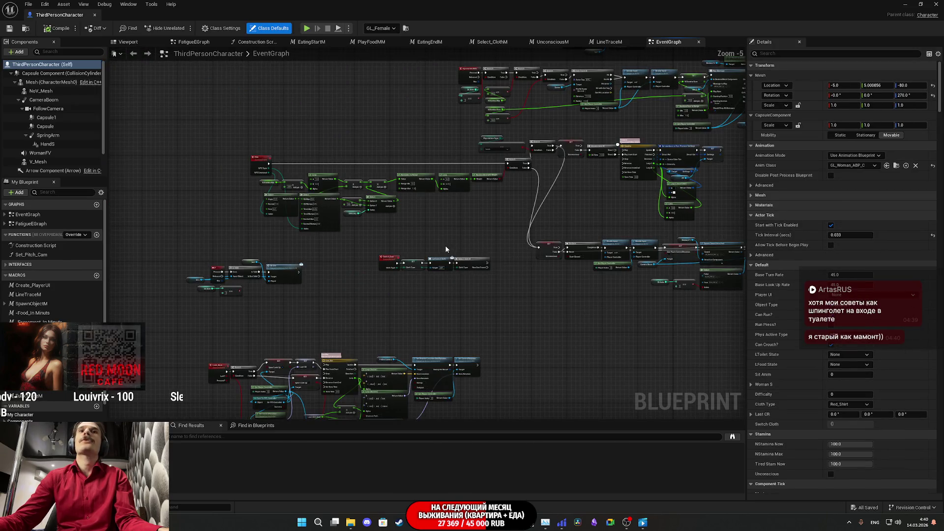
scroll(666, 152, "up", 10)
scroll(484, 229, "down", 9)
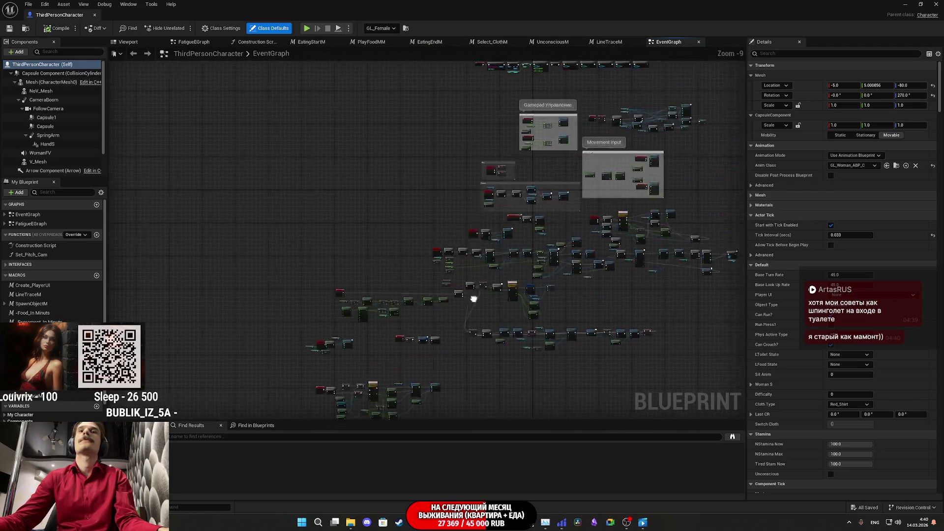
scroll(474, 299, "up", 7)
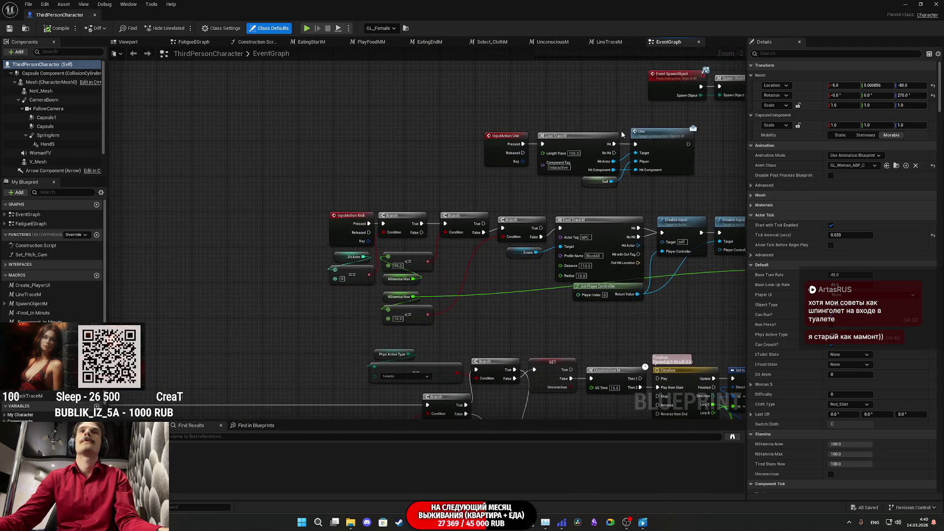
scroll(553, 181, "down", 3)
scroll(462, 211, "up", 3)
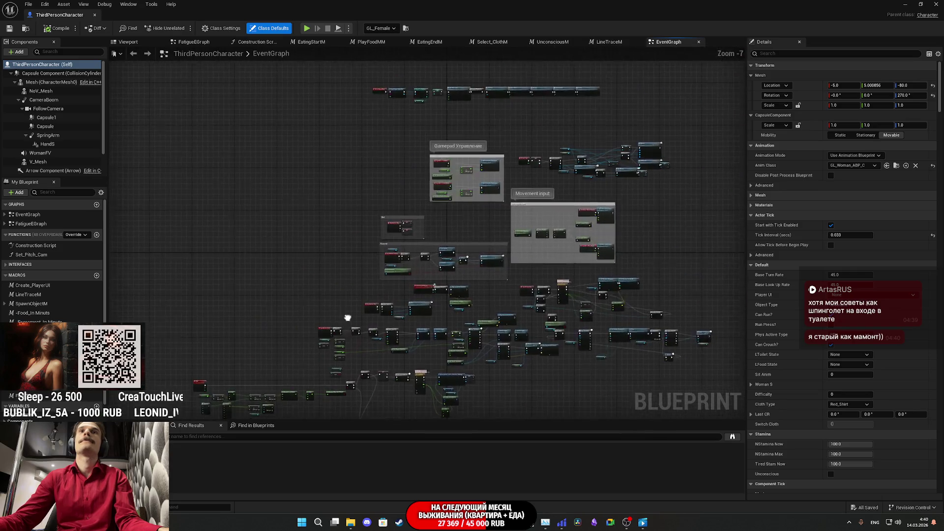
scroll(433, 268, "down", 3)
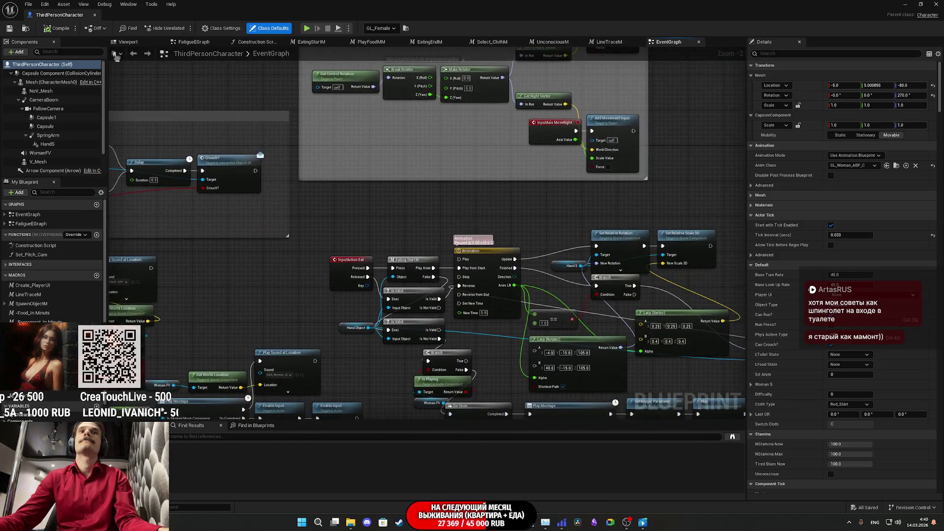
scroll(390, 197, "up", 3)
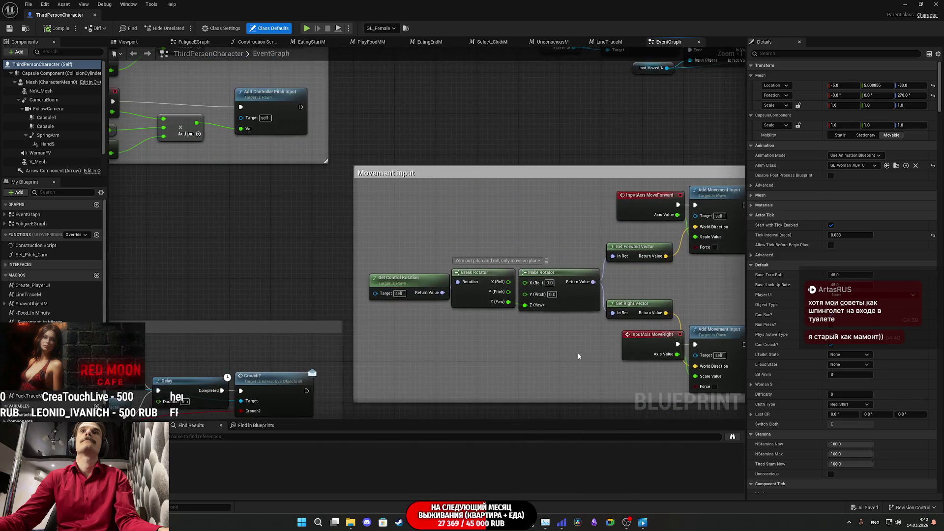
scroll(553, 254, "down", 2)
scroll(527, 220, "up", 2)
scroll(700, 322, "down", 2)
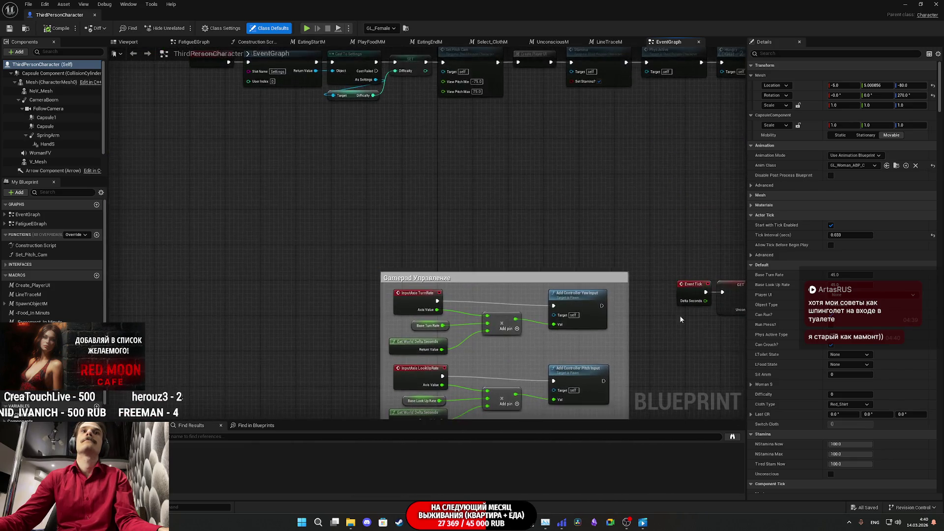
left_click_drag(581, 305, 714, 104)
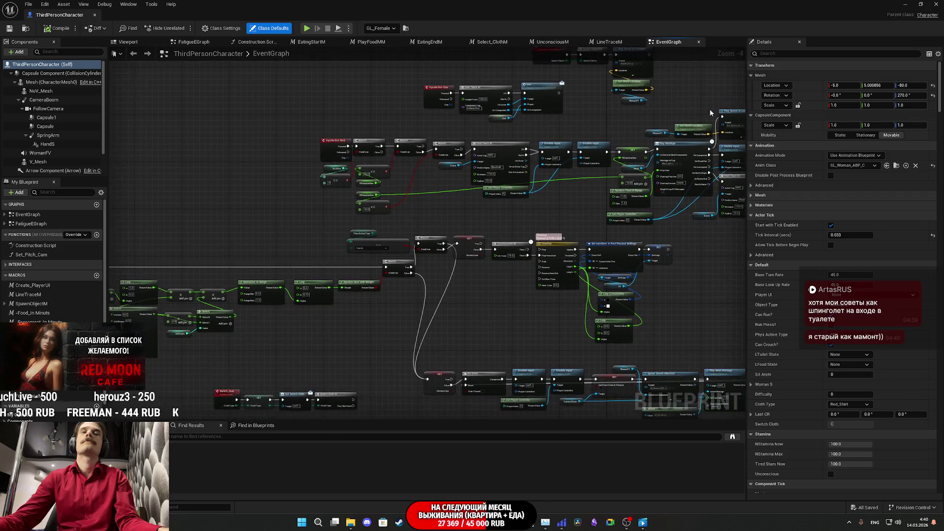
scroll(410, 256, "up", 3)
mouse_move(333, 363)
left_mouse_down()
mouse_move(548, 218)
mouse_move(526, 275)
left_mouse_up()
scroll(547, 217, "down", 2)
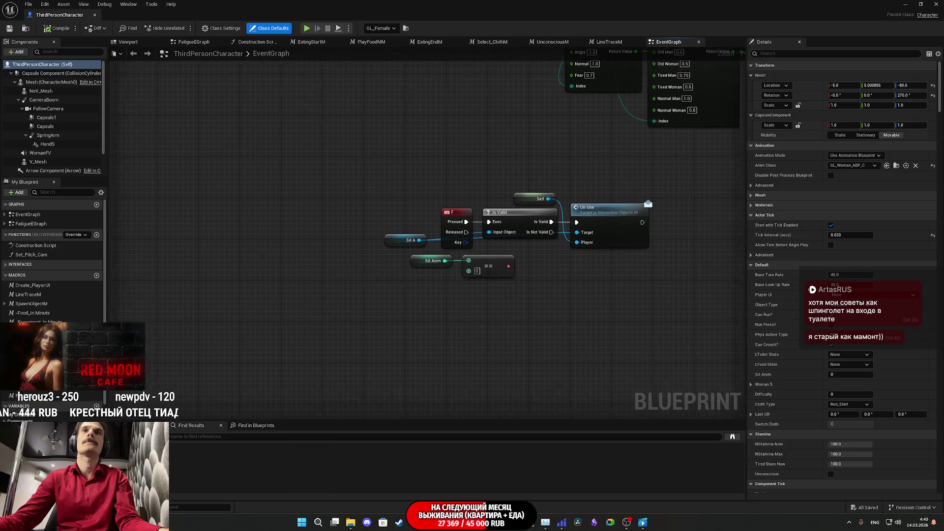
scroll(518, 294, "up", 2)
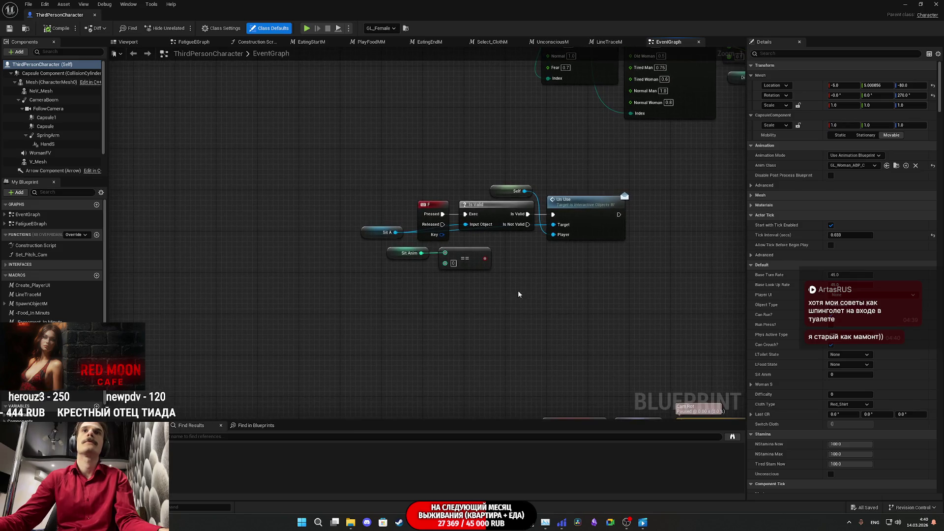
left_click(383, 317)
Reposition the new key event and change its input key to I.
scroll(459, 319, "up", 1)
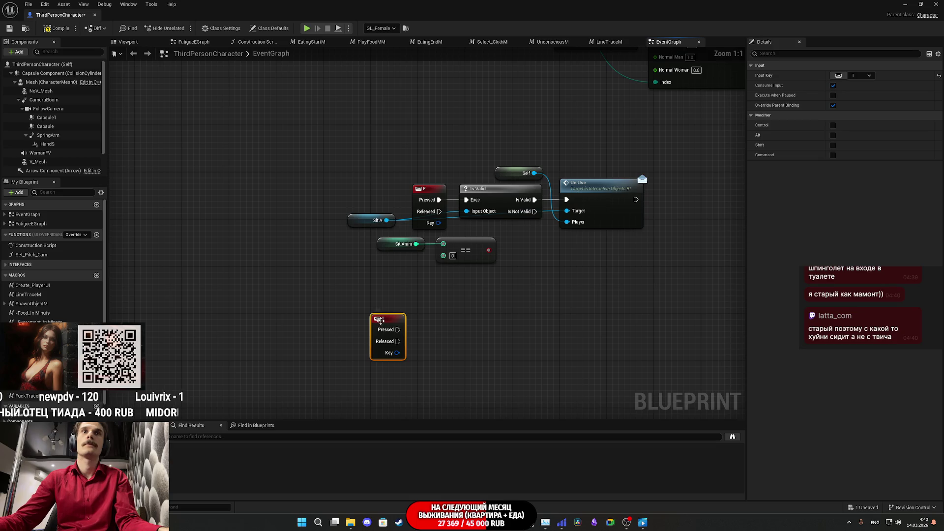
left_click_drag(380, 321, 378, 309)
left_click(482, 310)
left_click(382, 308)
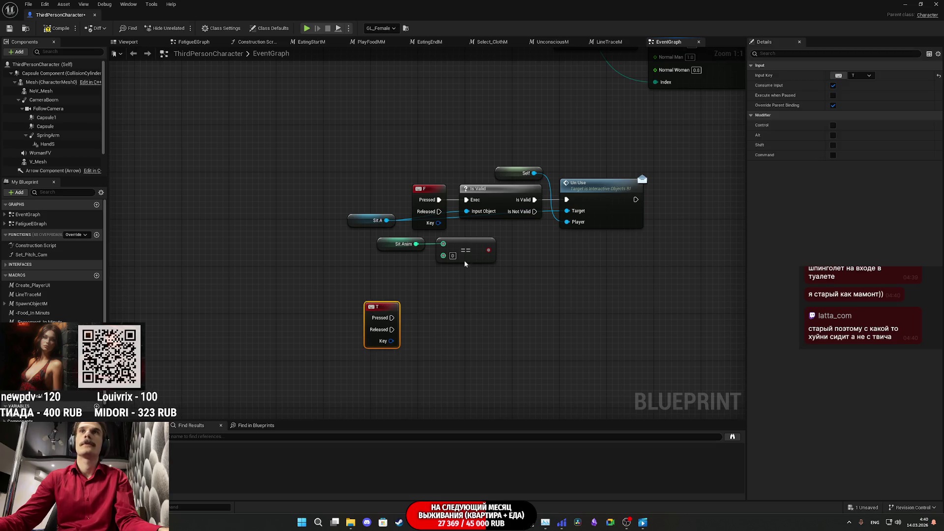
left_click(839, 76)
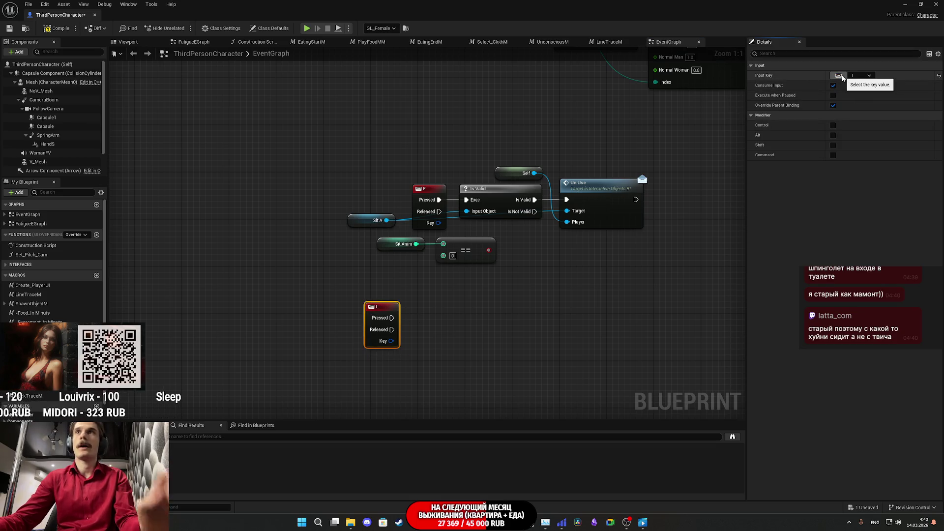
key("i")
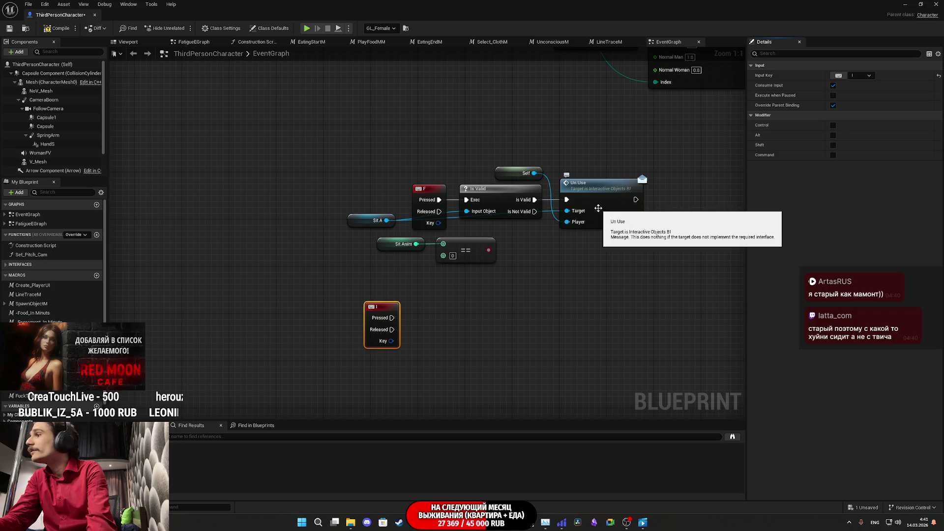
mouse_move(379, 306)
left_mouse_down()
mouse_move(427, 301)
mouse_move(447, 273)
left_mouse_up()
left_click(466, 293)
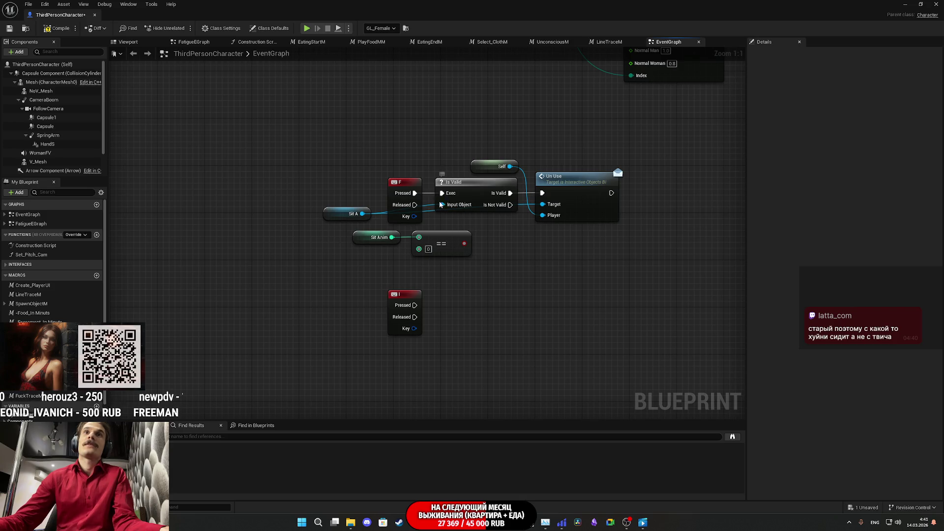
Move the Sit A variable above the F event, then compile and save the character blueprint.
mouse_move(330, 217)
left_mouse_down()
mouse_move(408, 237)
mouse_move(369, 170)
mouse_move(382, 166)
left_mouse_up()
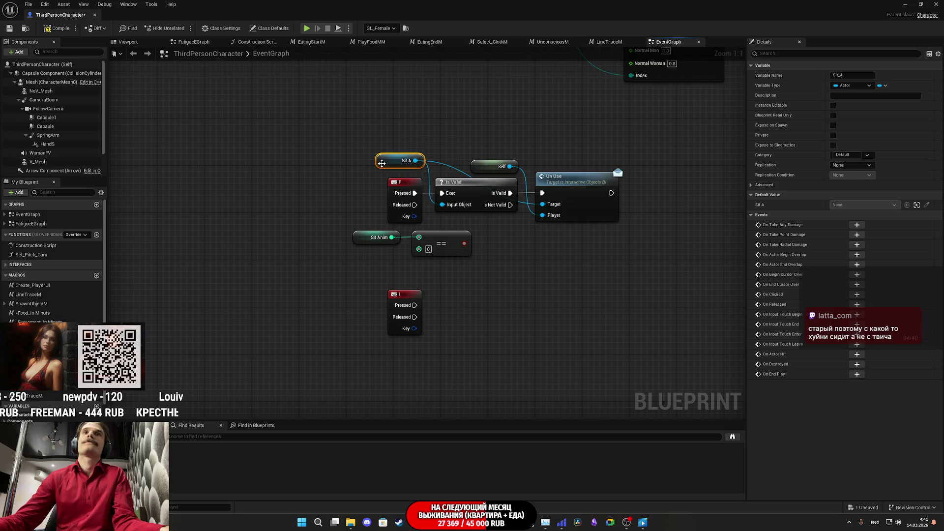
left_click(552, 292)
left_click_drag(540, 266, 538, 227)
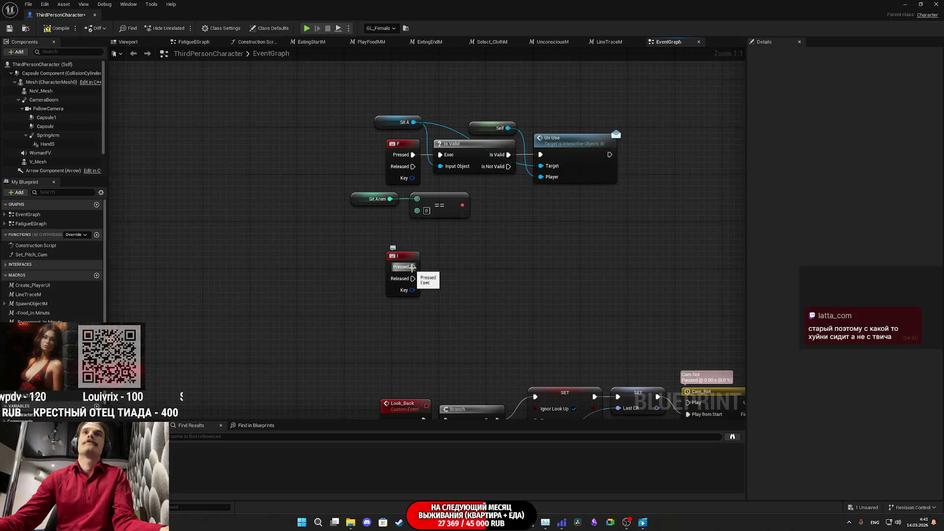
left_click(58, 28)
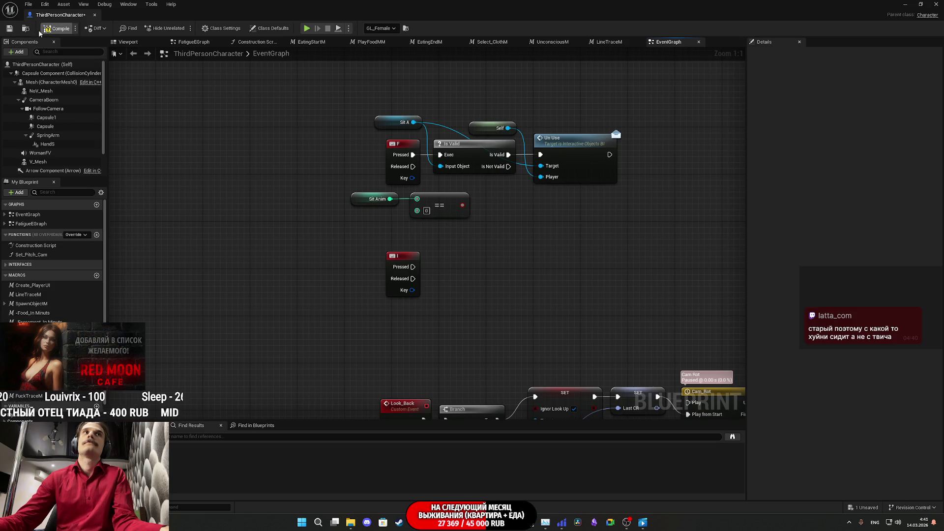
left_click(9, 28)
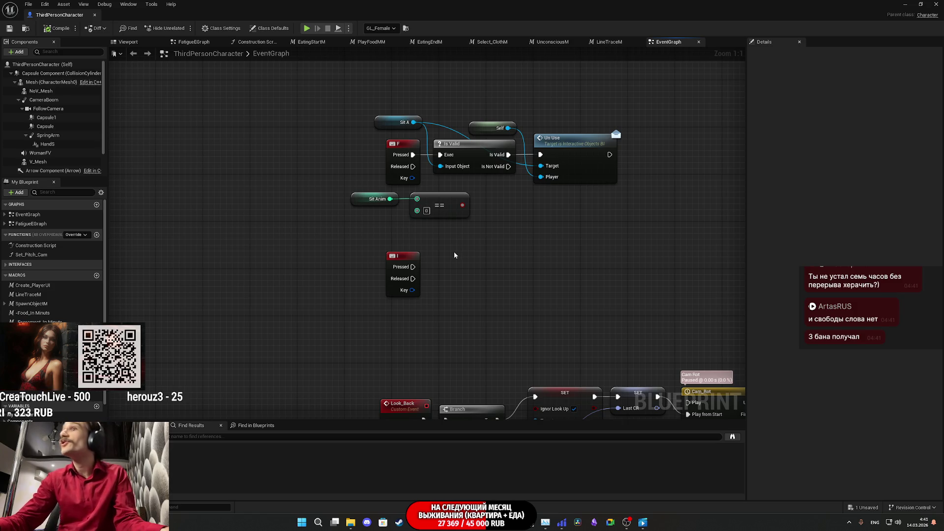
left_click_drag(459, 265, 475, 273)
left_click(418, 256)
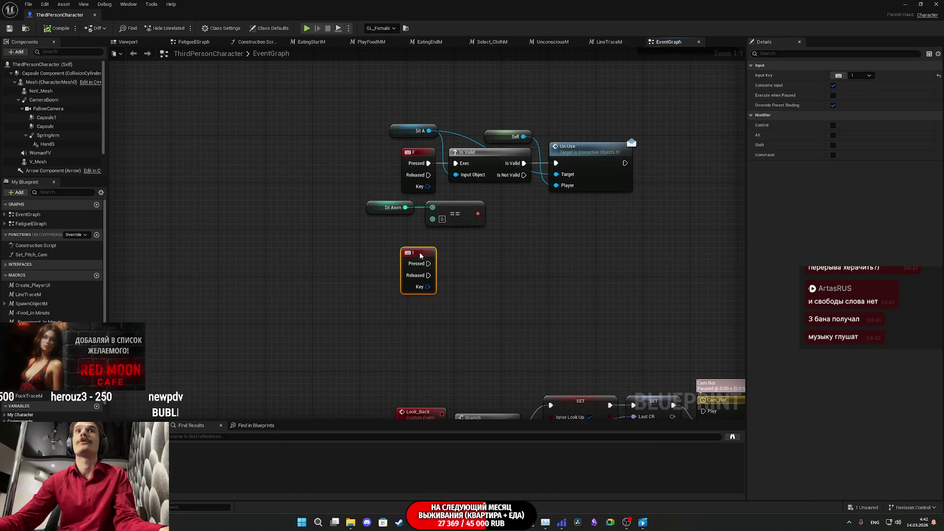
left_click(603, 280)
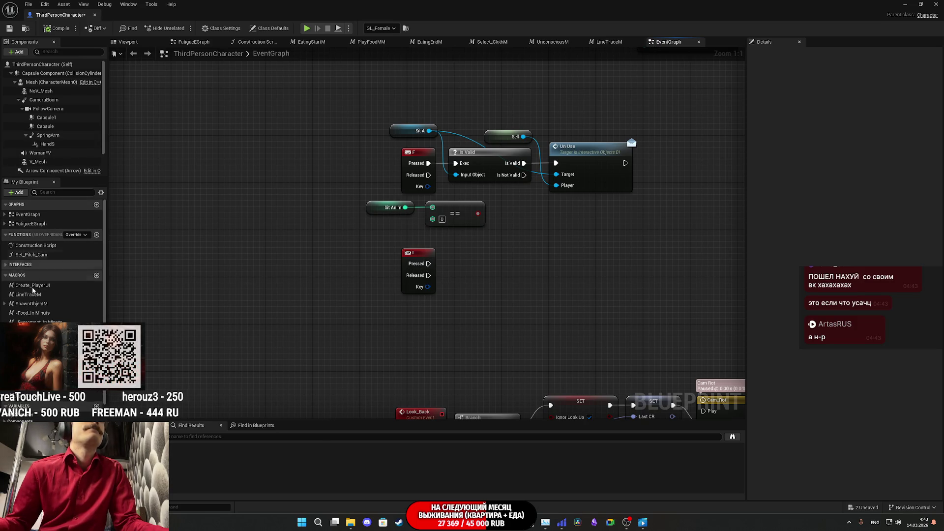
Drag a Player_UI getter below the I key event, then minimise the Blueprint editor.
scroll(54, 256, "down", 5)
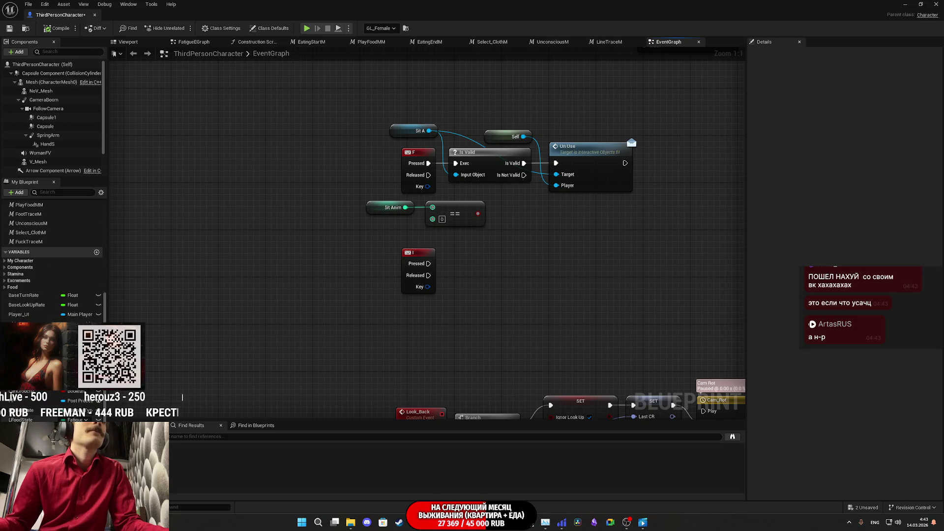
mouse_move(18, 315)
left_mouse_down()
mouse_move(417, 337)
mouse_move(421, 329)
mouse_move(401, 311)
left_mouse_up()
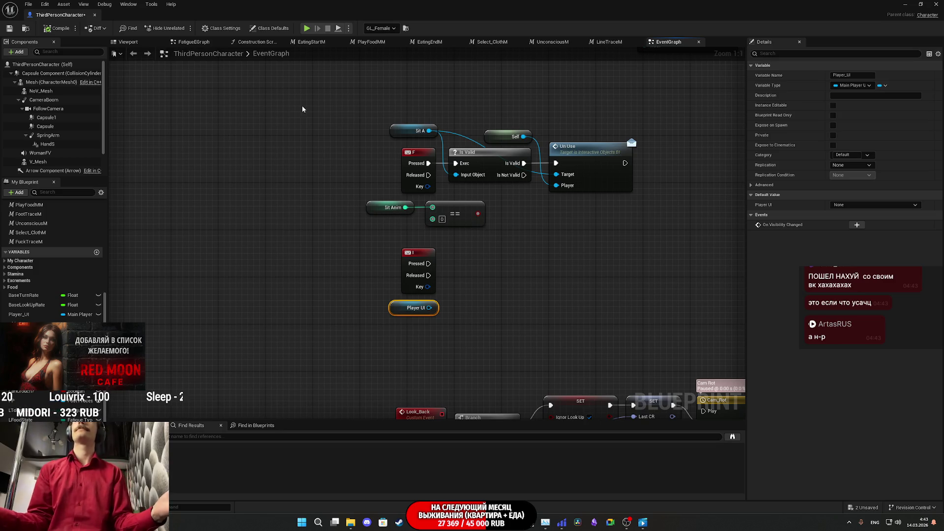
left_click(909, 4)
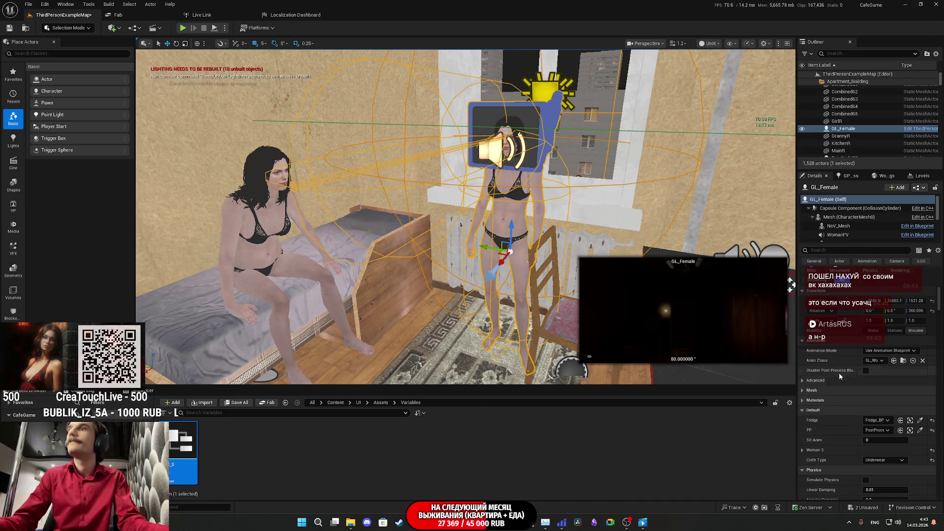
Navigate the Content Browser to Assets > UI and open Main_Player_UI.
left_click(381, 403)
left_click(359, 403)
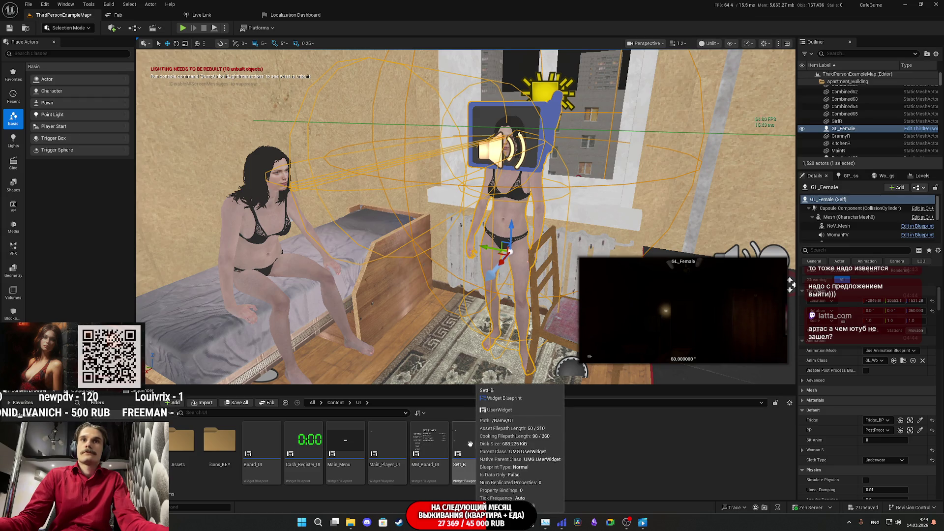
double_click(392, 446)
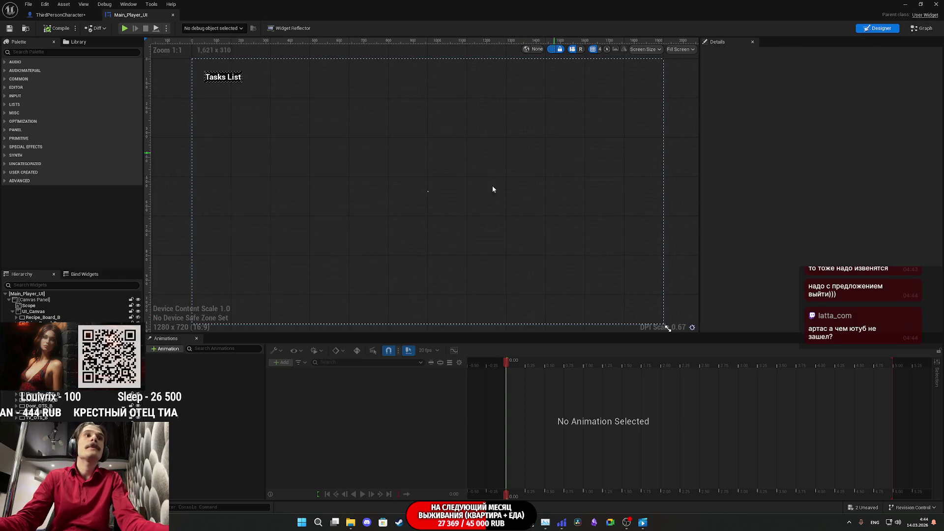
Set Tasks List visibility to Not Hit-Testable (Self & All Children), compile and save, and add an animation.
left_click(223, 77)
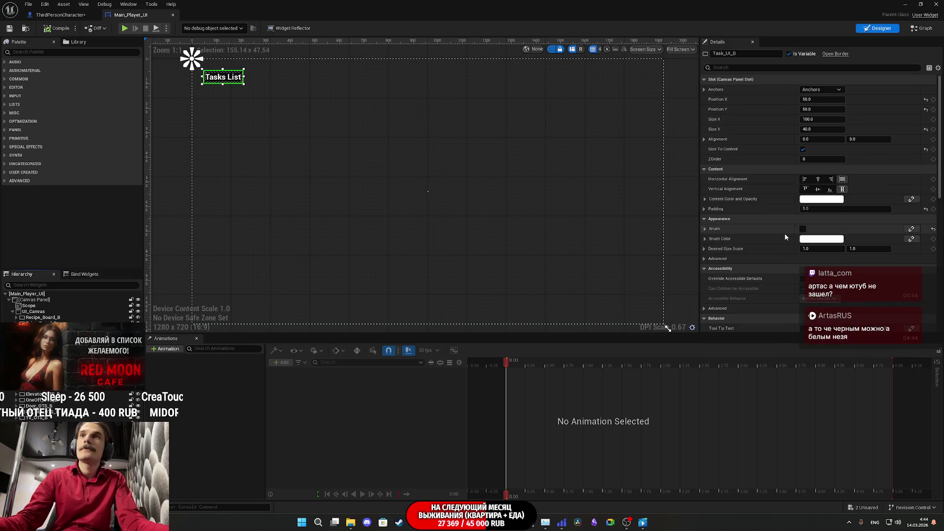
scroll(784, 234, "down", 5)
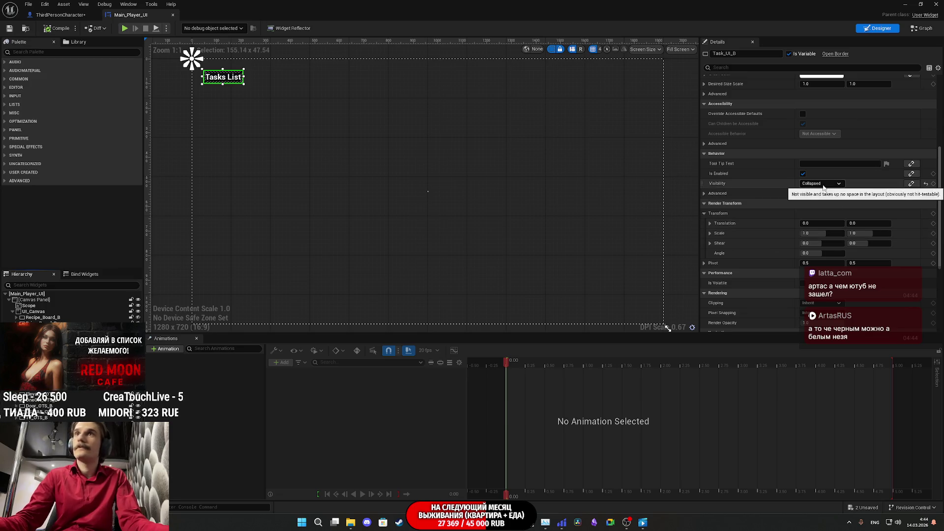
left_click(823, 184)
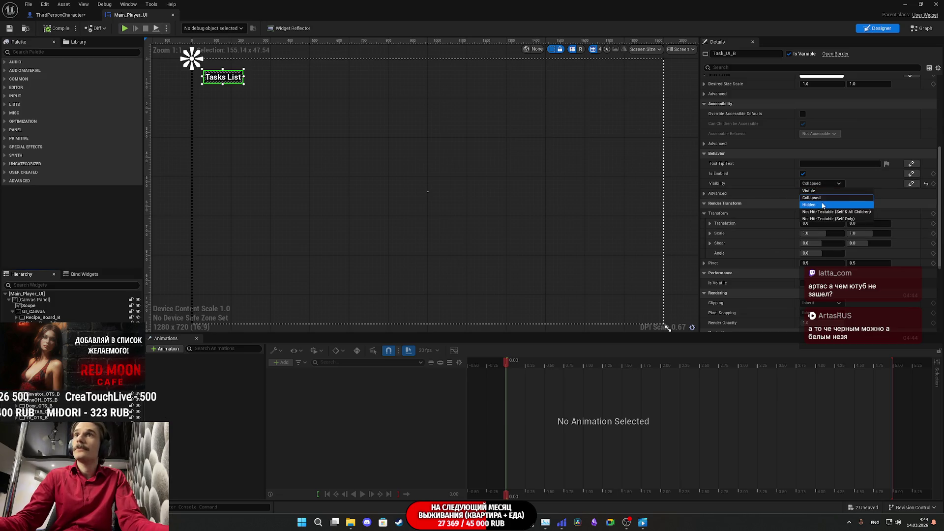
key("Escape")
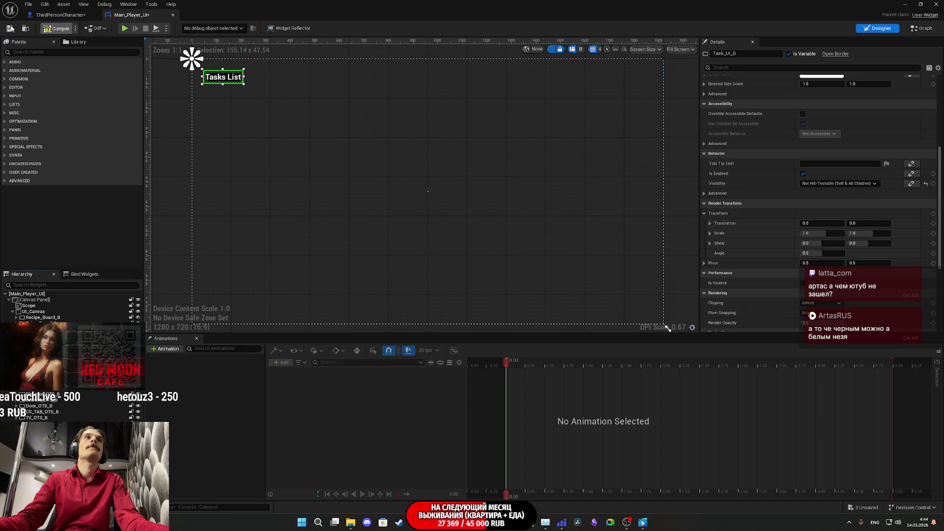
left_click(54, 29)
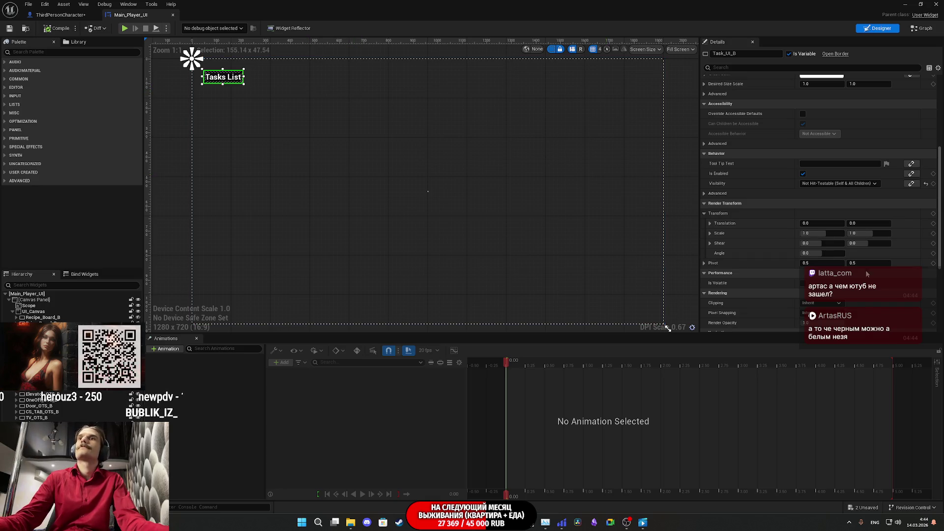
left_click(818, 323)
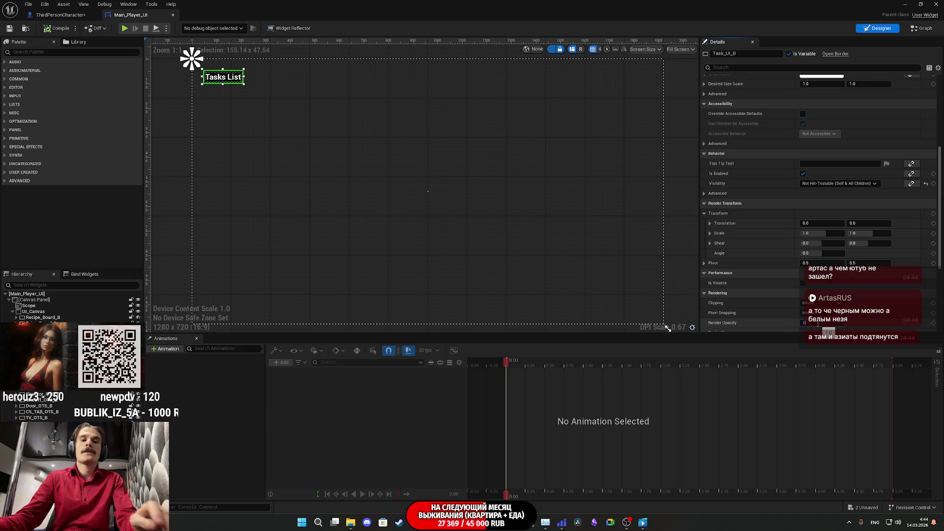
left_click(9, 29)
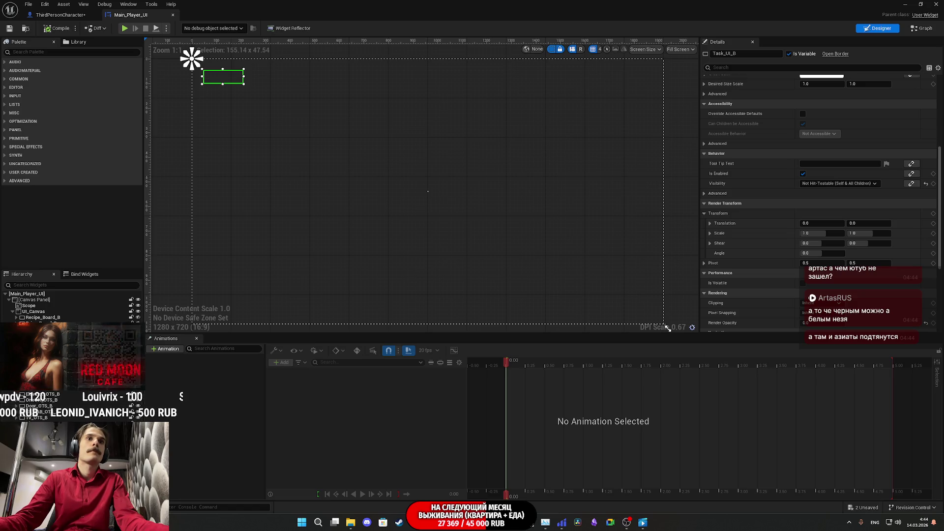
left_click(165, 349)
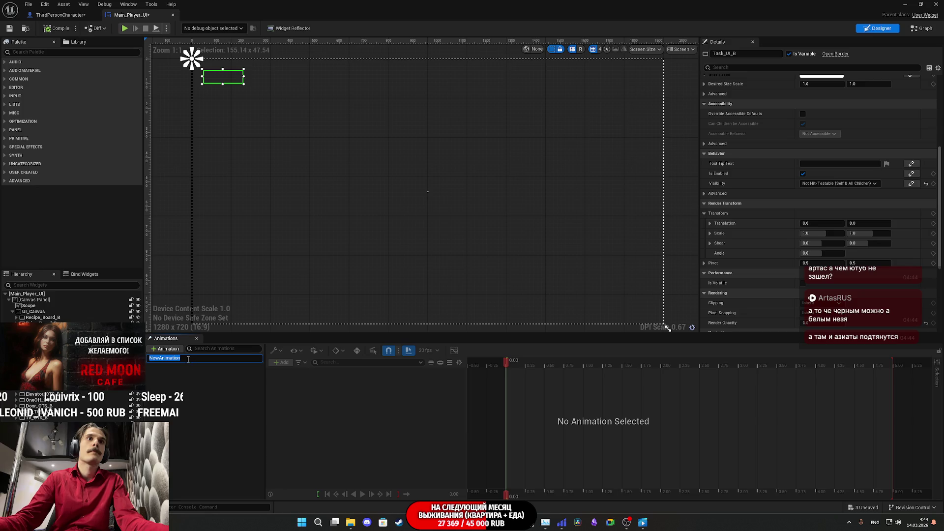
Name the new animation Show_Tasks.
type("Sh")
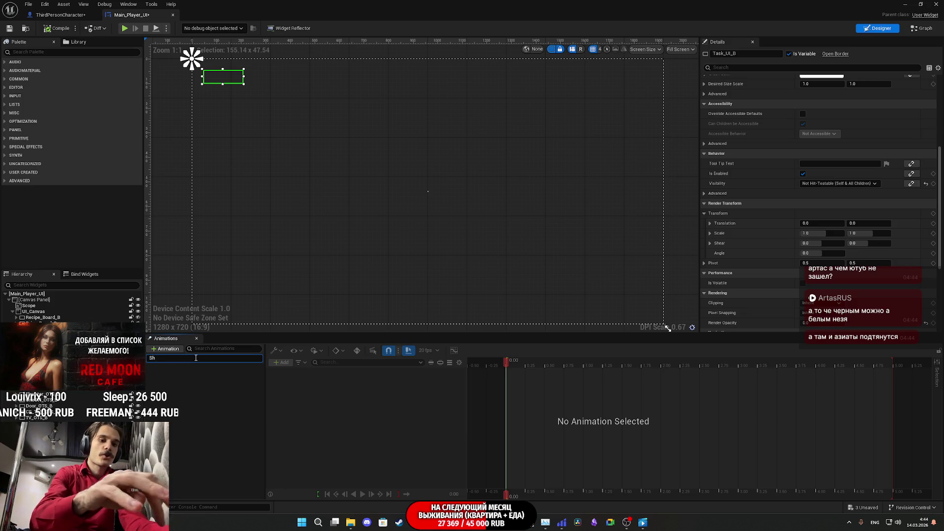
type("ow_")
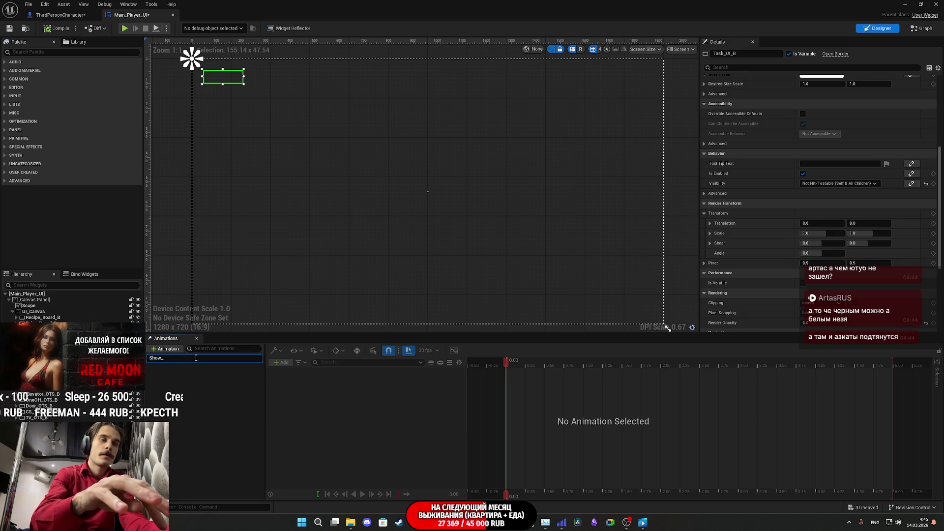
type("Info")
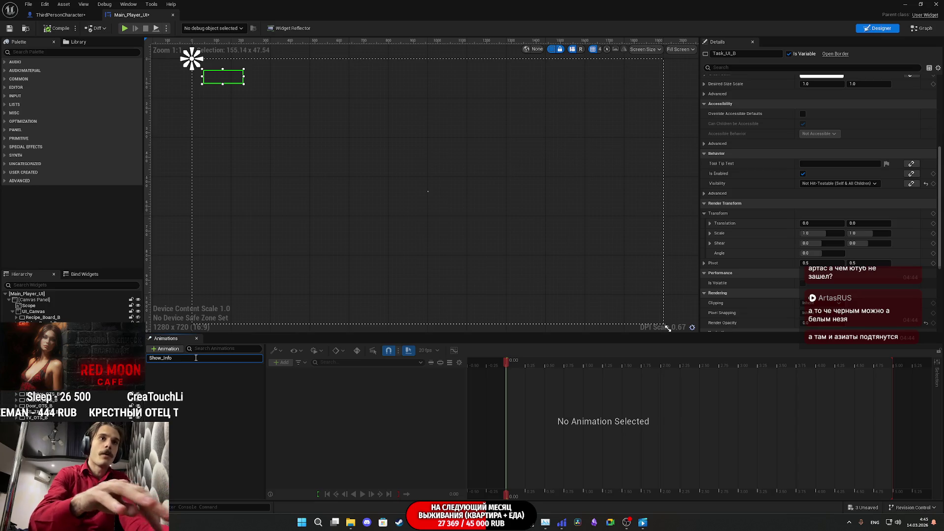
key("BackSpace")
key("BackSpace")
key("BackSpace")
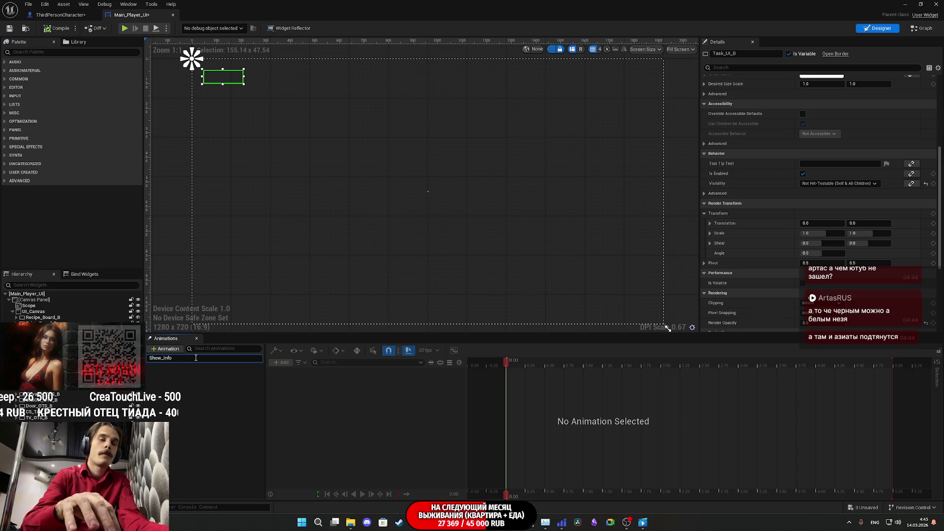
type("T")
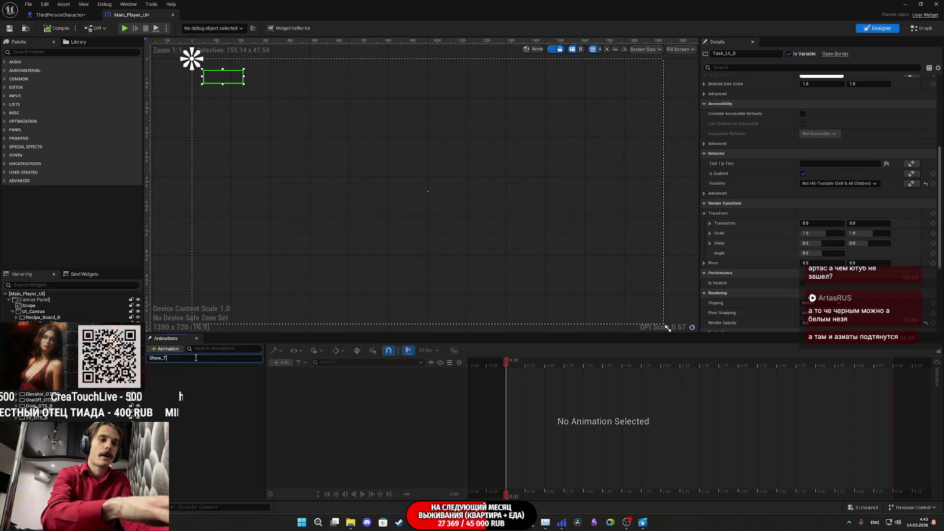
type("asks")
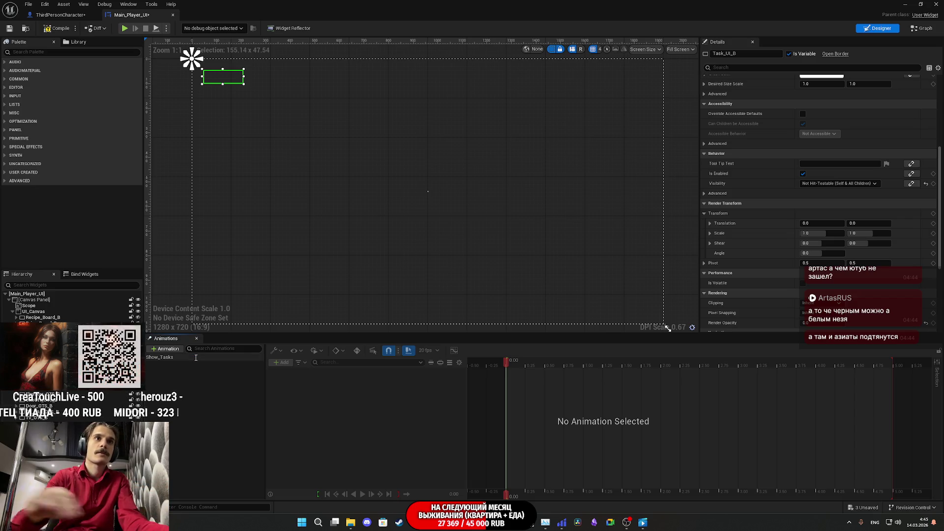
key("Return")
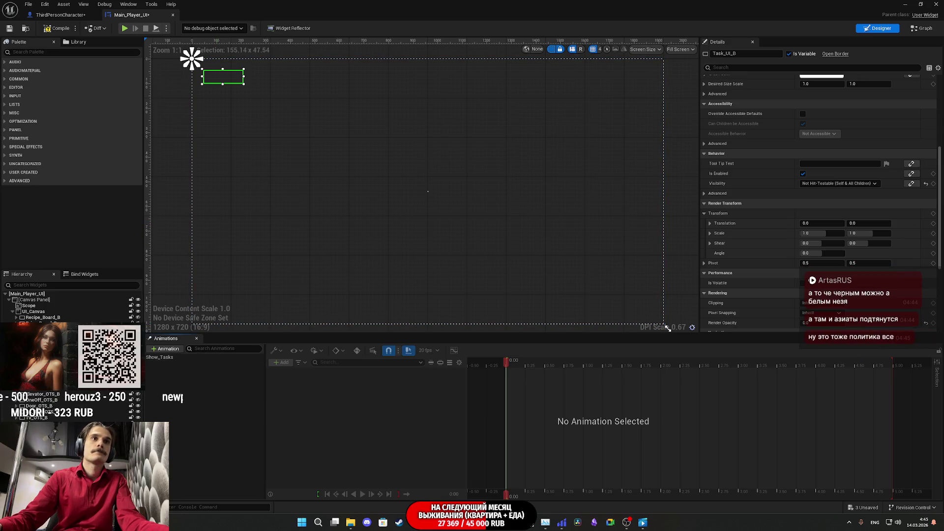
Add a Task_UI_B Render Opacity track keyed 0 at 0.00 and 1 at 0.50, then preview the fade.
left_click(167, 358)
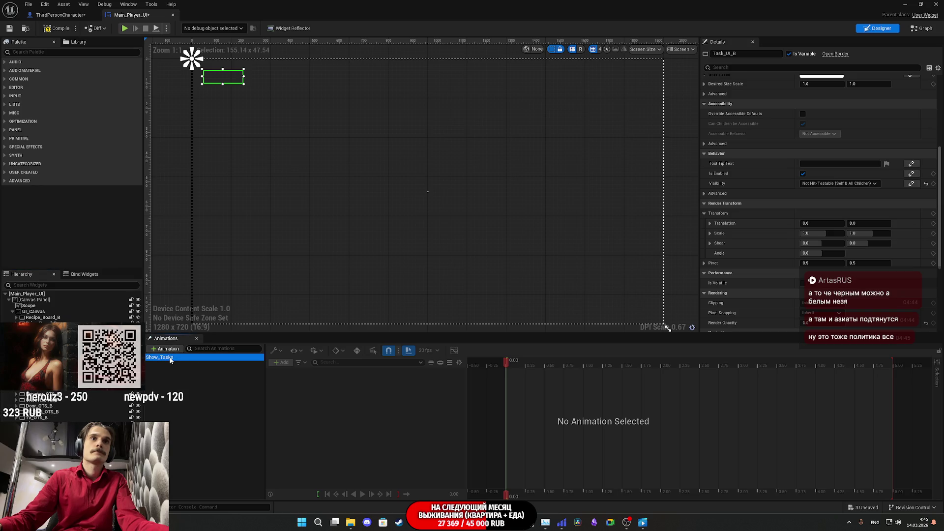
left_click(282, 362)
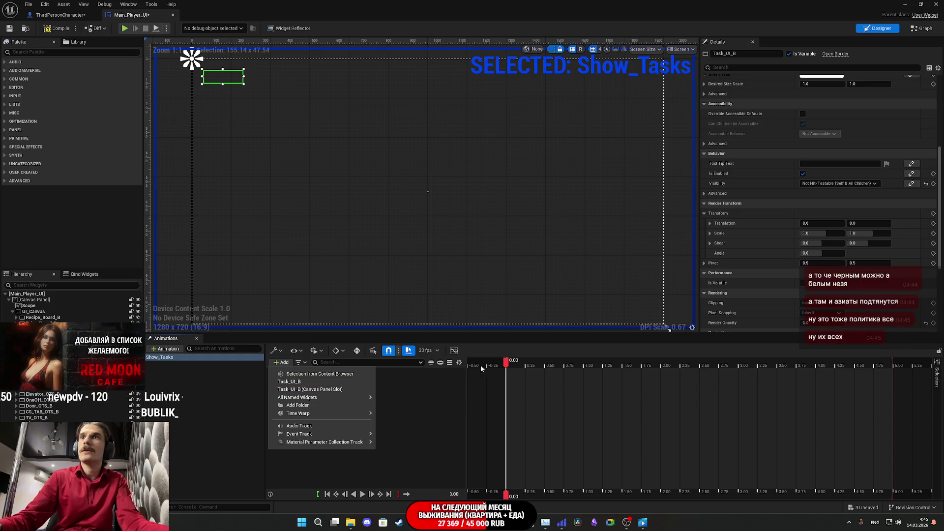
left_click(932, 323)
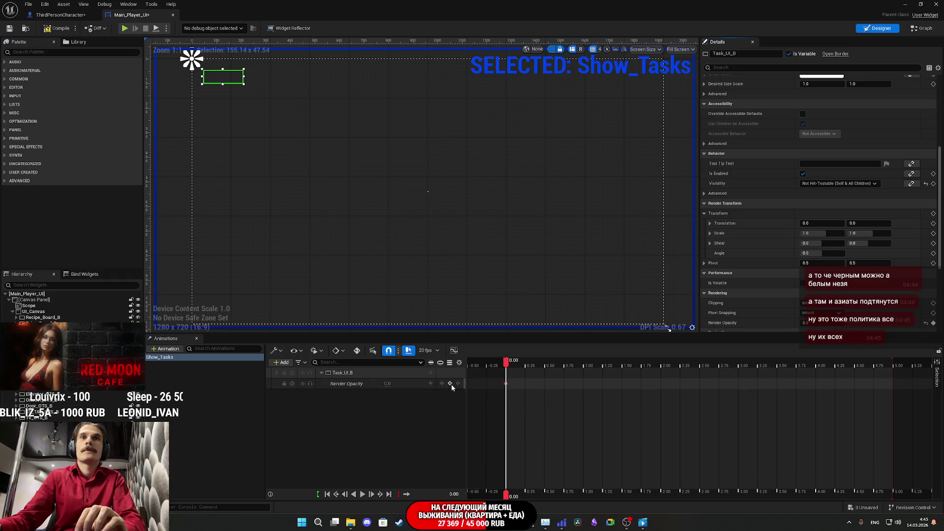
left_click(591, 365)
mouse_move(591, 374)
left_mouse_down()
mouse_move(508, 381)
mouse_move(555, 386)
mouse_move(545, 384)
left_mouse_up()
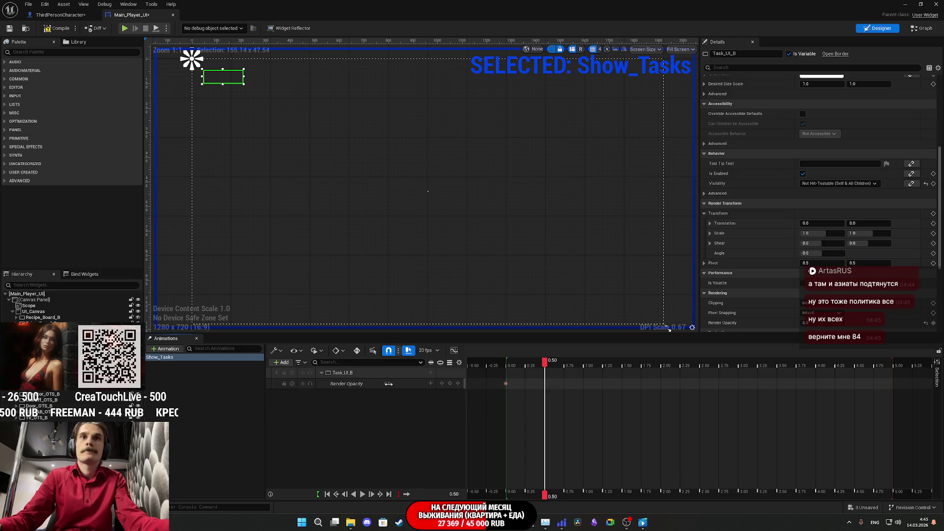
type("1")
key("Return")
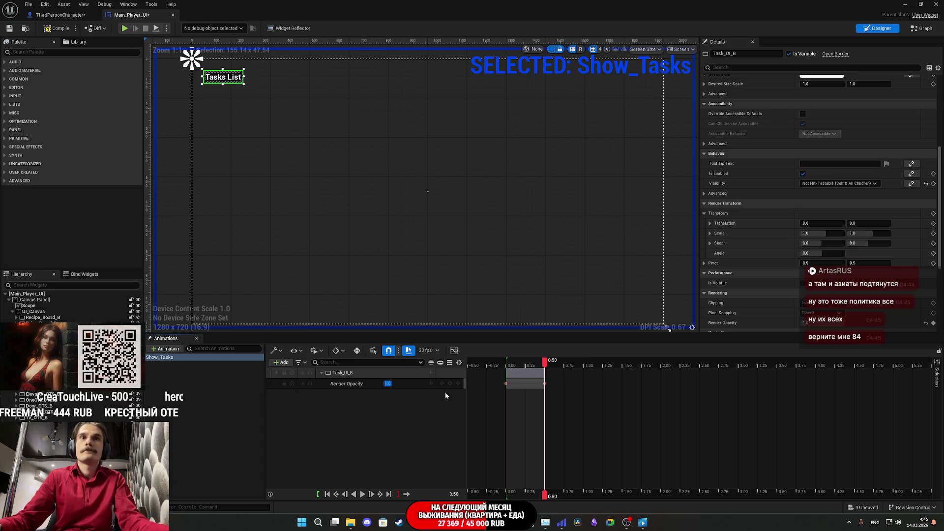
mouse_move(526, 366)
left_mouse_down()
mouse_move(510, 371)
mouse_move(553, 378)
mouse_move(508, 386)
left_mouse_up()
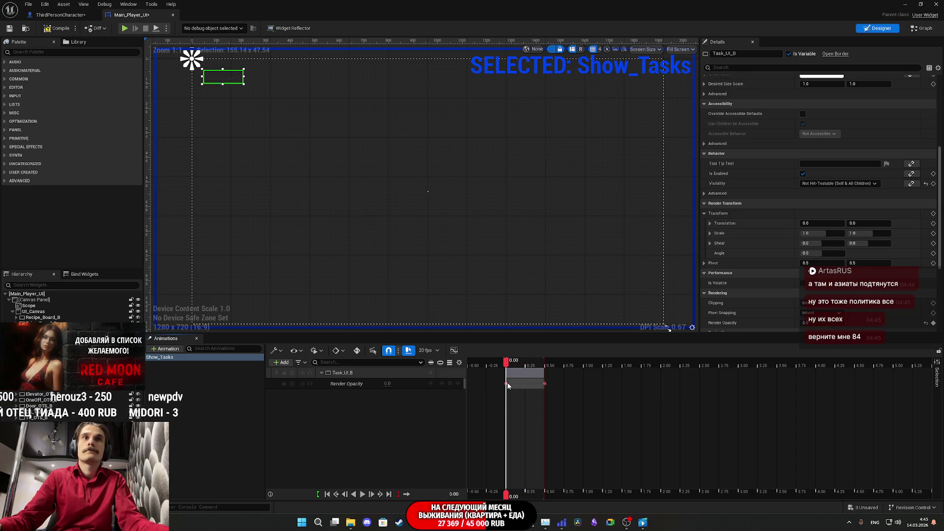
Compile the widget and bring the Update_Tasks chain into view in the event graph.
left_click(13, 30)
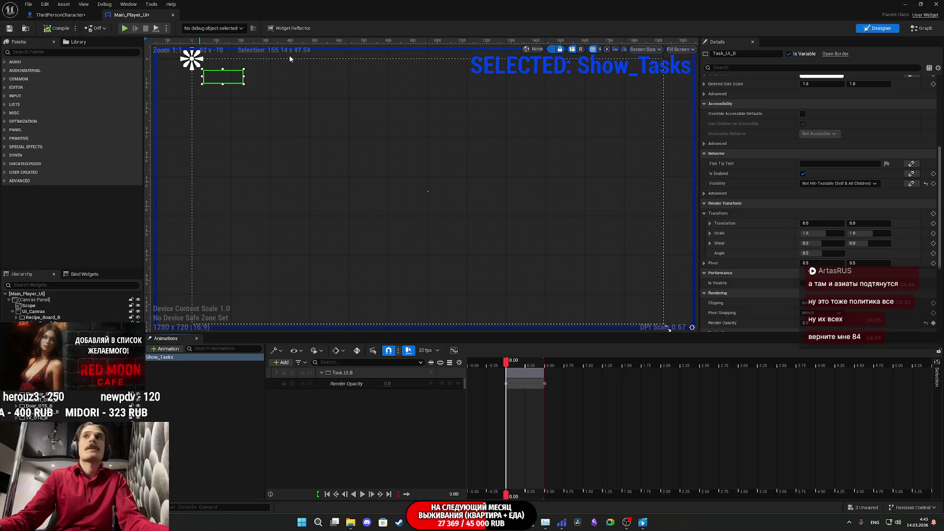
left_click(924, 29)
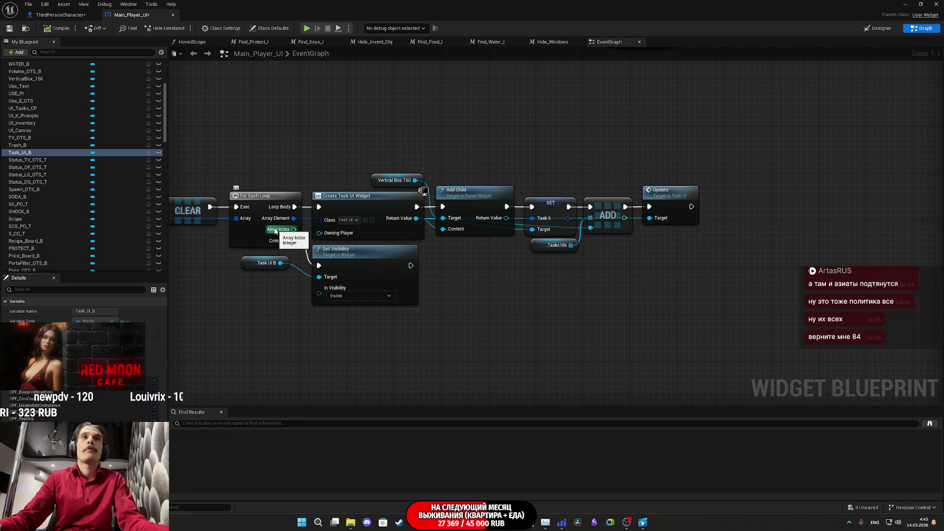
left_click_drag(476, 264, 690, 261)
left_click_drag(367, 334, 452, 171)
Move the Update_Tasks node chain up and left, ending on the event graph.
left_click_drag(495, 306, 742, 212)
mouse_move(644, 290)
left_mouse_down()
mouse_move(543, 278)
mouse_move(506, 252)
left_mouse_up()
left_click(370, 307)
left_click_drag(370, 308, 470, 272)
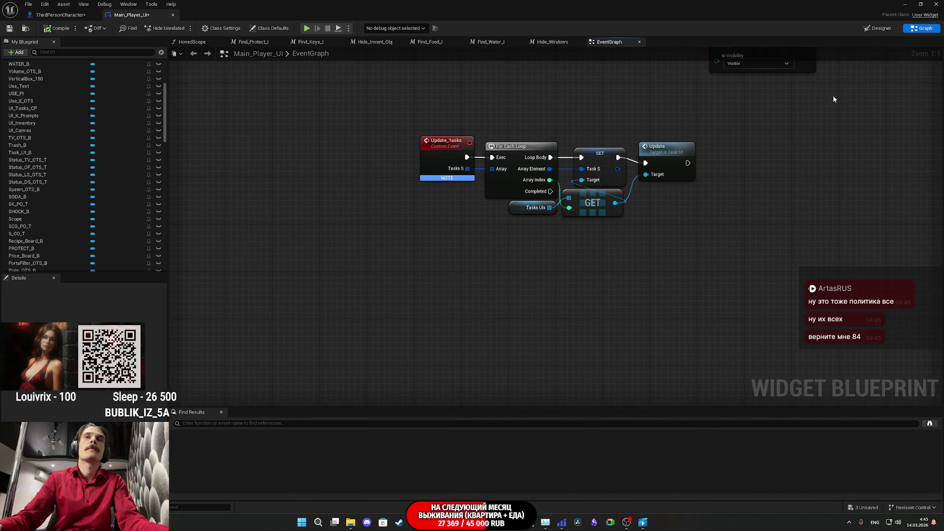
left_click(880, 28)
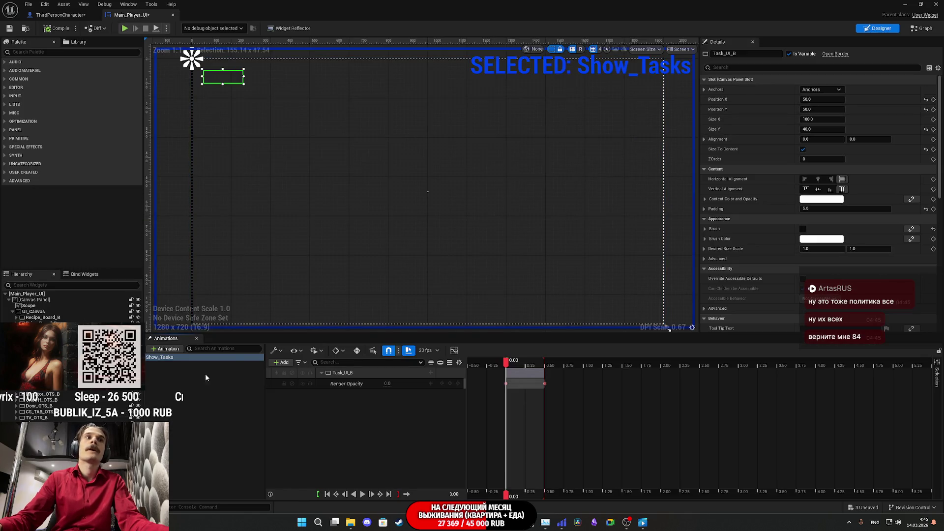
left_click(921, 28)
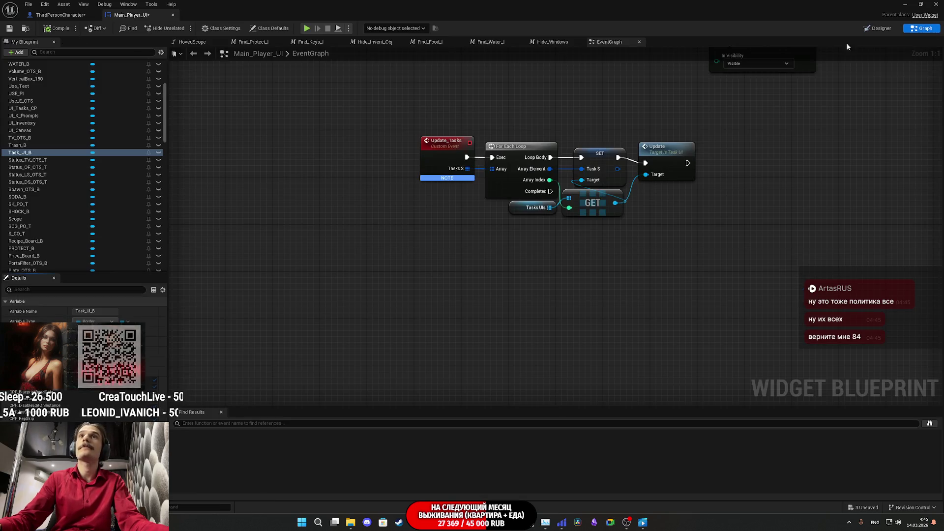
Add a custom event named Show_Task? and compile and save.
right_click(426, 287)
type("Custo")
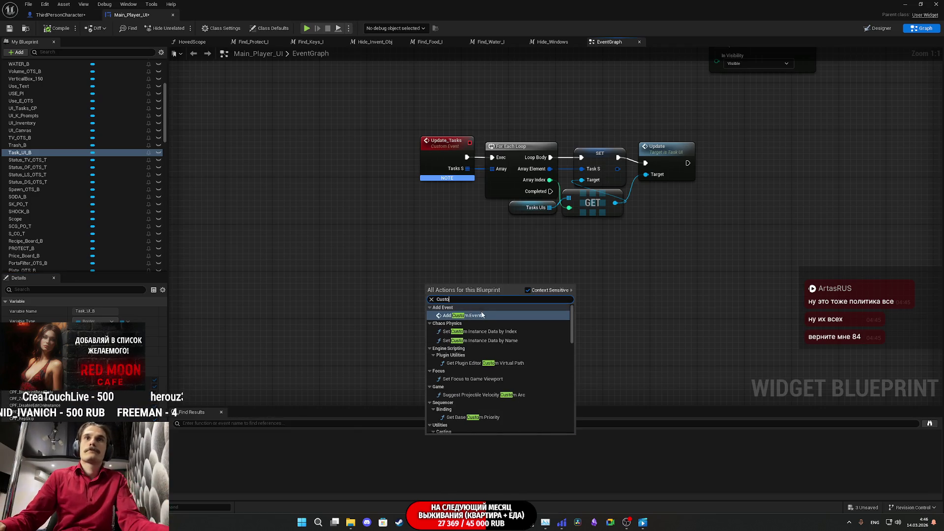
left_click(490, 316)
type("Show_T")
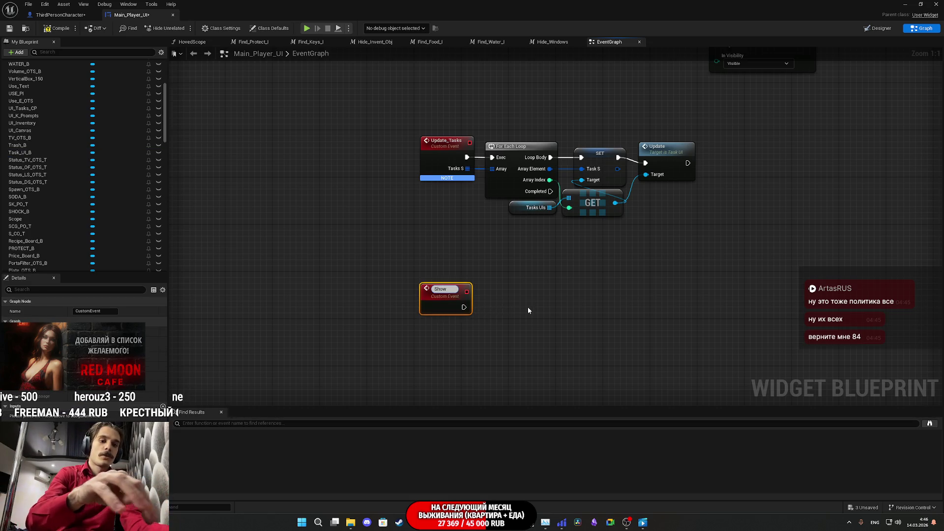
type("as")
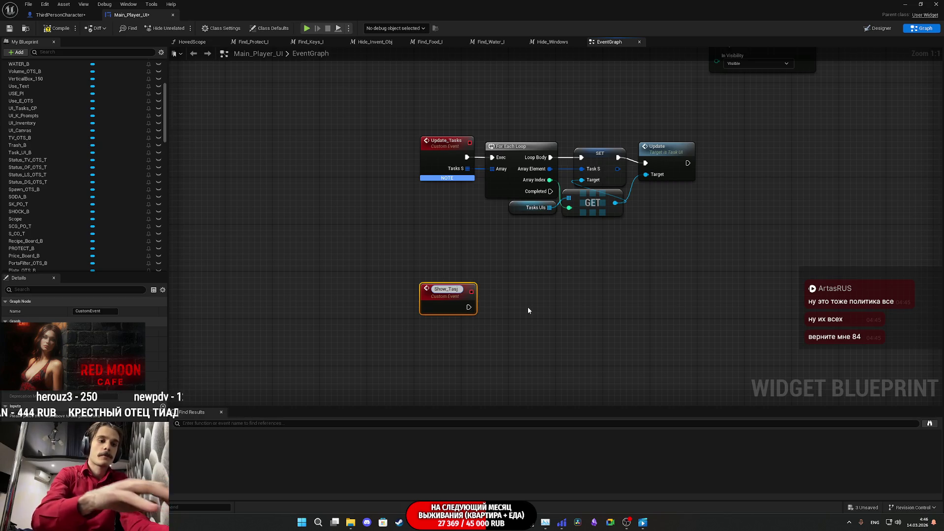
type("ks")
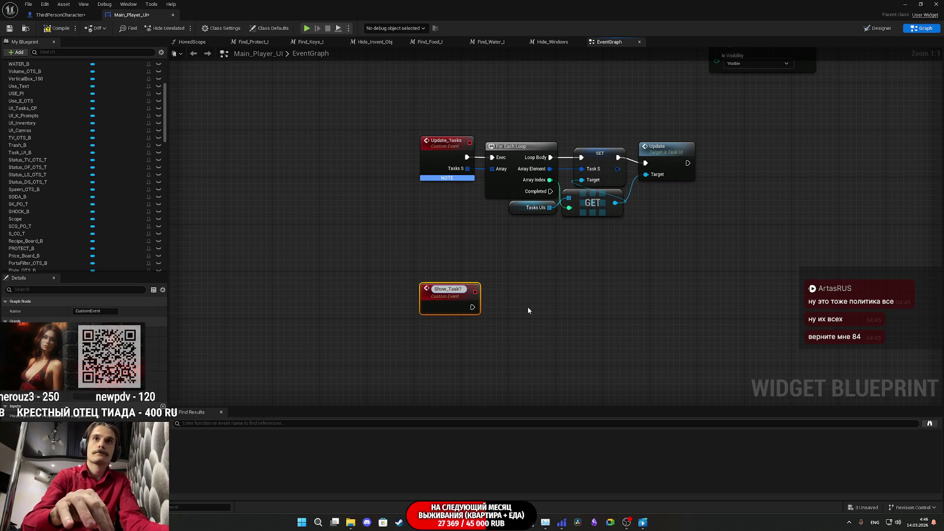
key("Return")
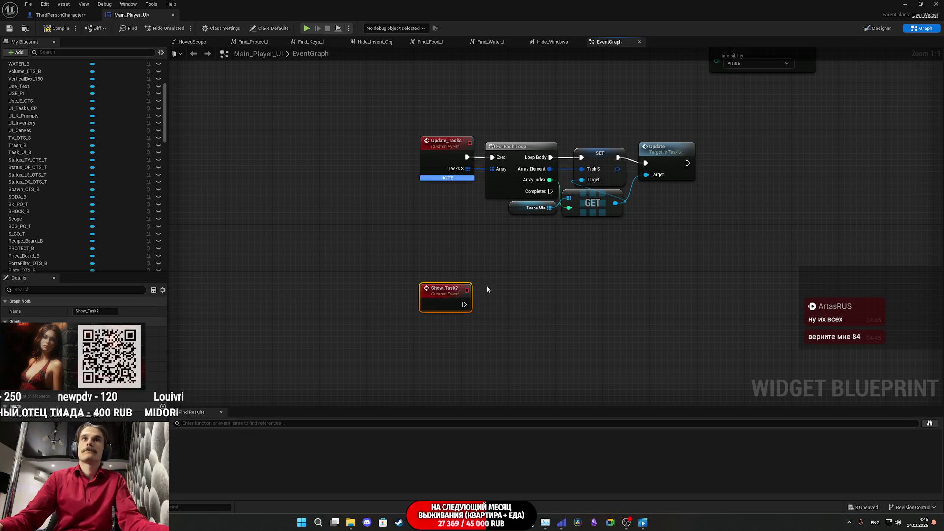
left_click(10, 30)
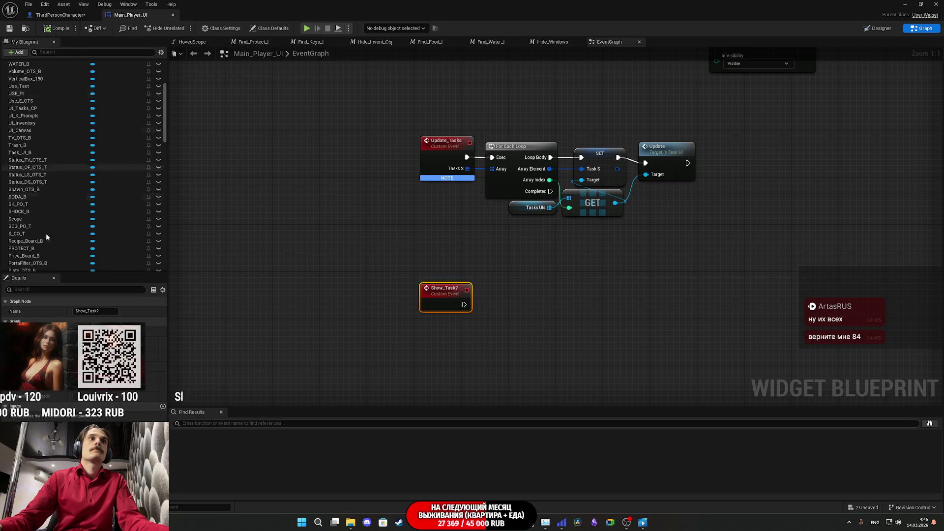
Give Show_Task? a Boolean input named Show? and compile and save.
left_click(162, 408)
type("Show?")
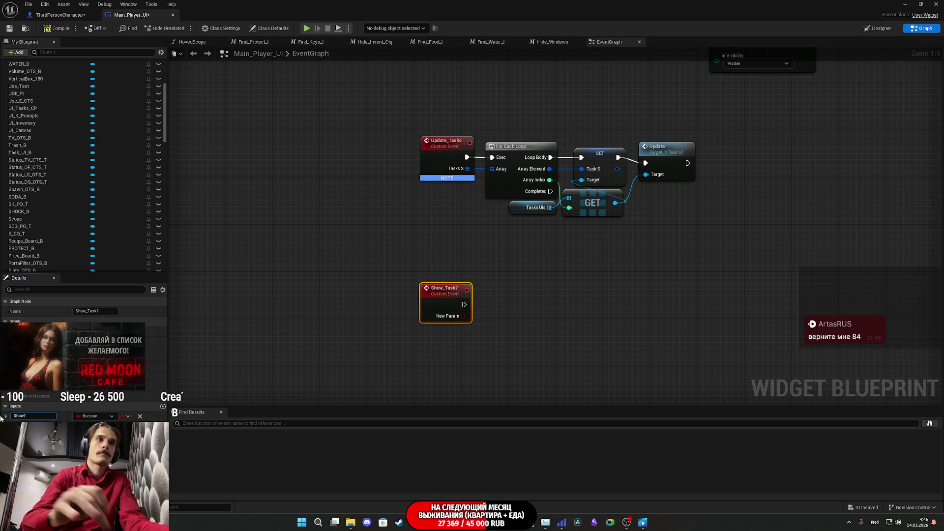
key("Return")
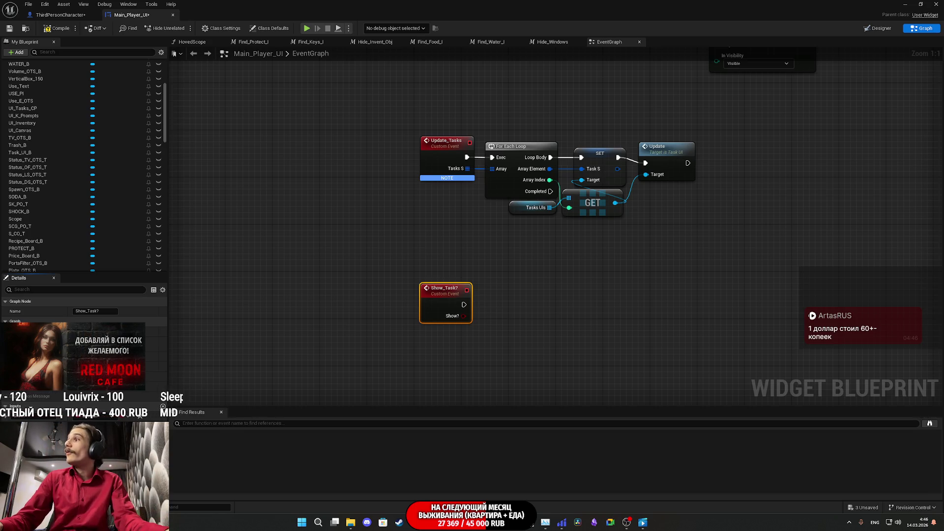
left_click(648, 306)
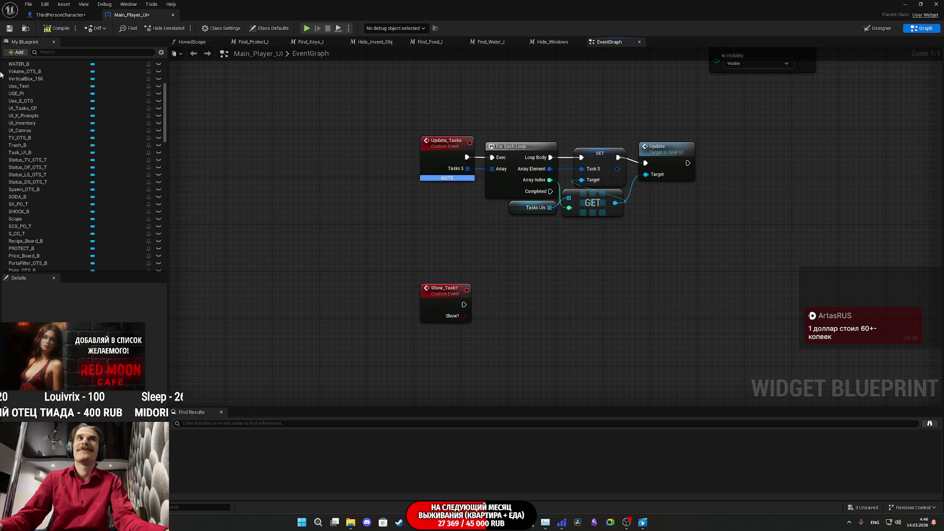
left_click(8, 30)
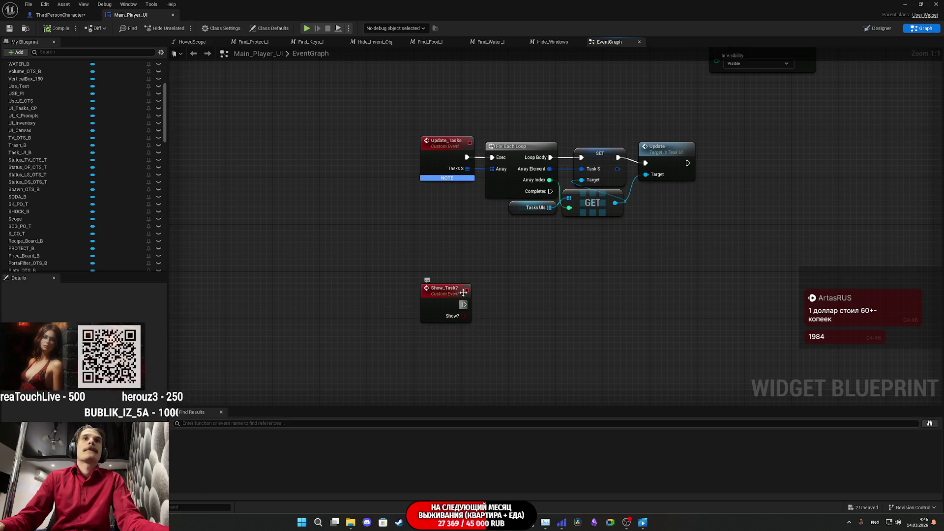
Place a Show_Tasks animation getter below the Show_Task? event.
scroll(30, 147, "up", 5)
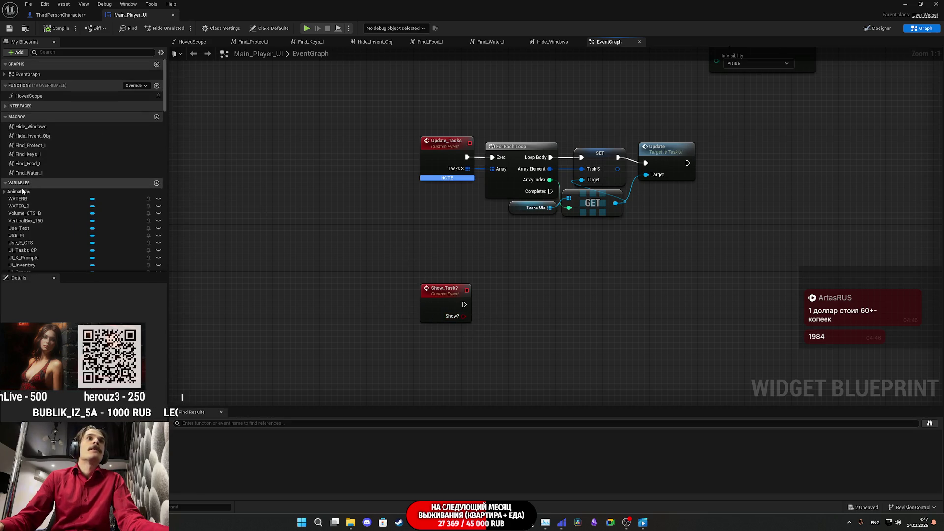
left_click(23, 191)
mouse_move(25, 198)
left_mouse_down()
mouse_move(417, 351)
mouse_move(452, 350)
mouse_move(529, 318)
left_mouse_up()
left_click(468, 356)
Add a Play Animation node for Show Tasks, fired by the Show_Task? event.
type("play")
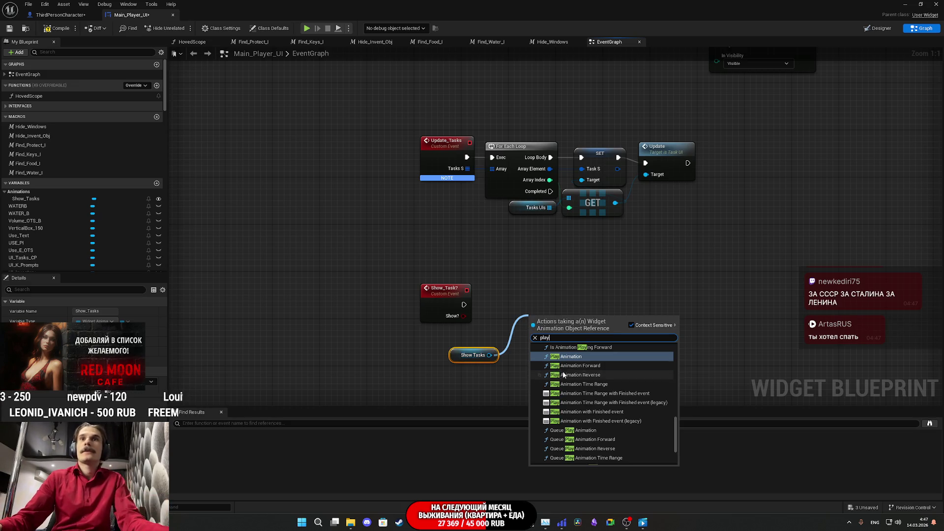
left_click(561, 357)
left_click_drag(534, 335, 463, 305)
mouse_move(577, 332)
left_mouse_down()
mouse_move(542, 296)
mouse_move(536, 302)
left_mouse_up()
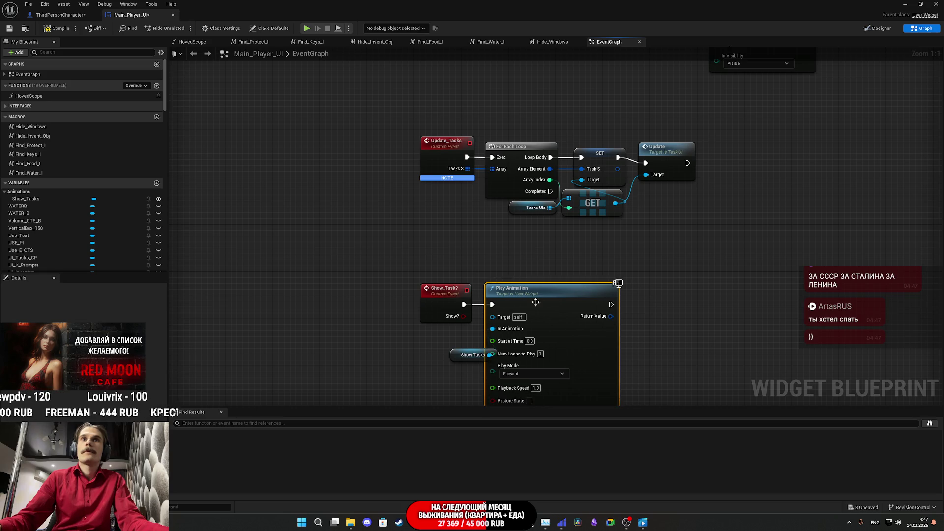
mouse_move(458, 355)
left_mouse_down()
mouse_move(430, 337)
mouse_move(439, 243)
left_mouse_up()
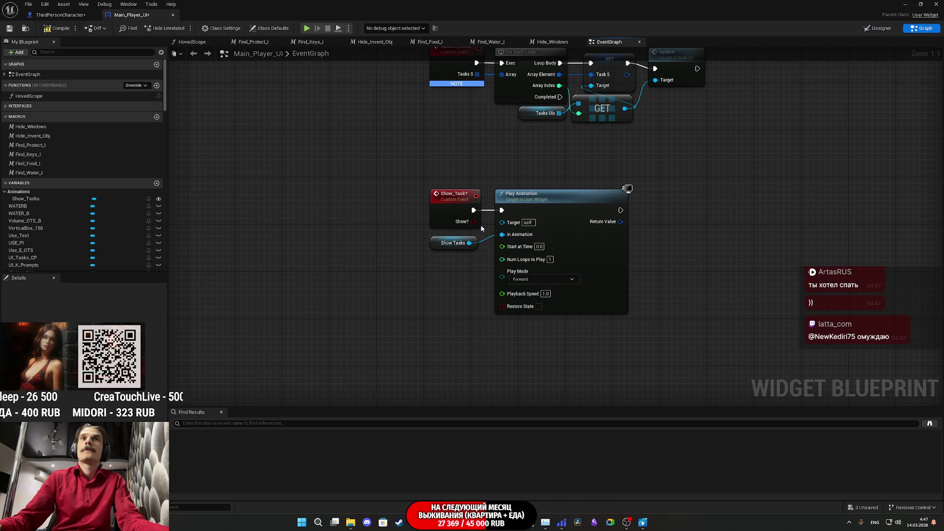
Drive Play Mode with a Select on Show?, False set to Reverse, and save the widget.
left_click_drag(501, 281, 482, 291)
type("select")
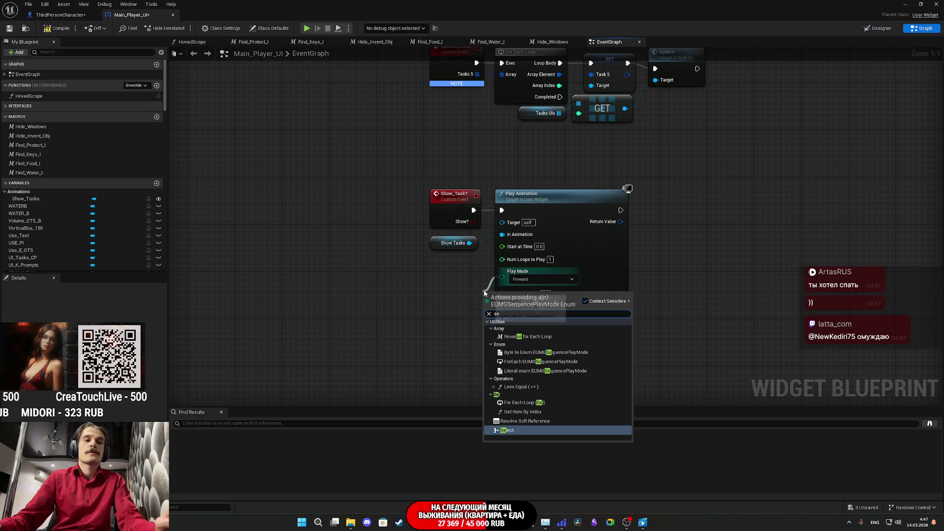
left_click(505, 335)
left_click_drag(479, 352, 473, 221)
left_click_drag(564, 341, 452, 311)
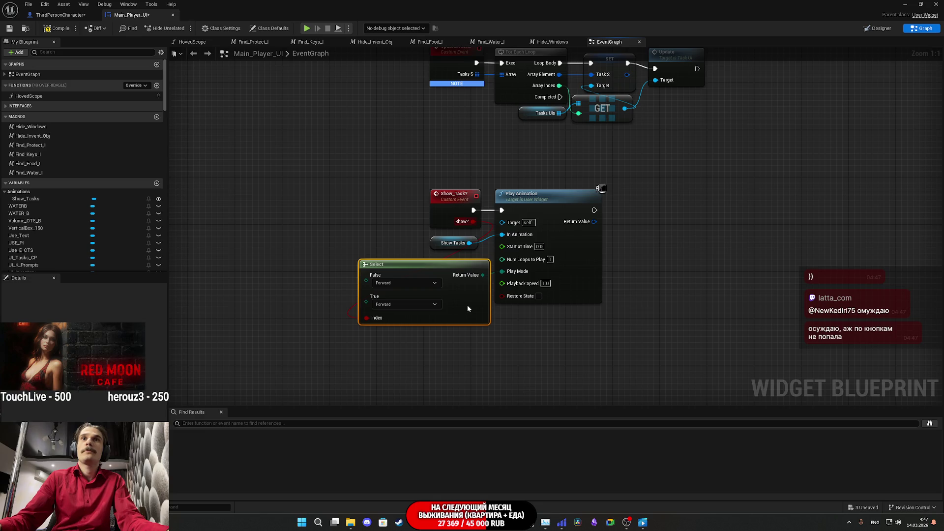
left_click(404, 283)
left_click(388, 301)
left_click(509, 344)
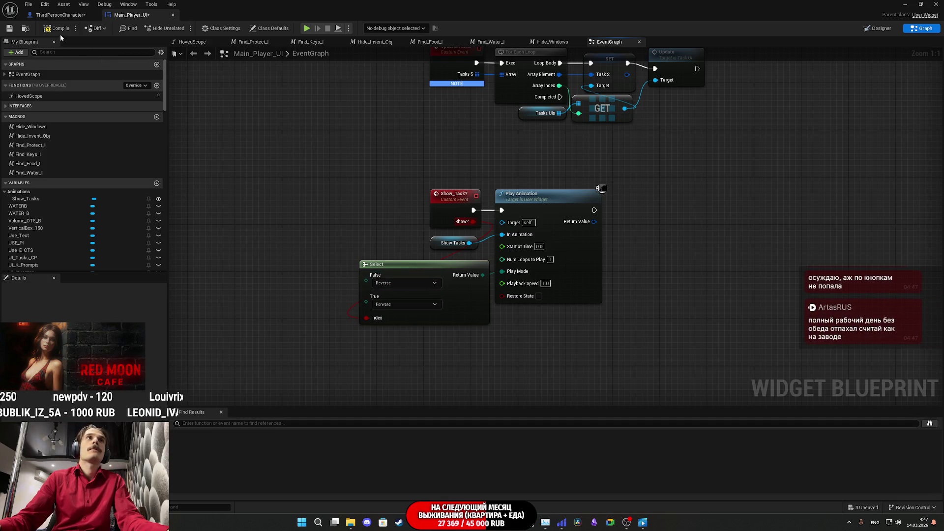
left_click(10, 28)
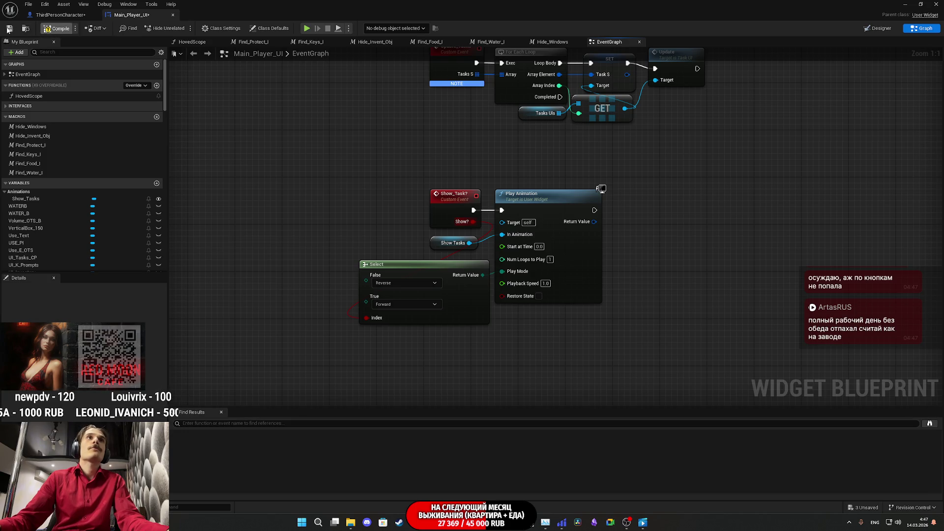
left_click(53, 16)
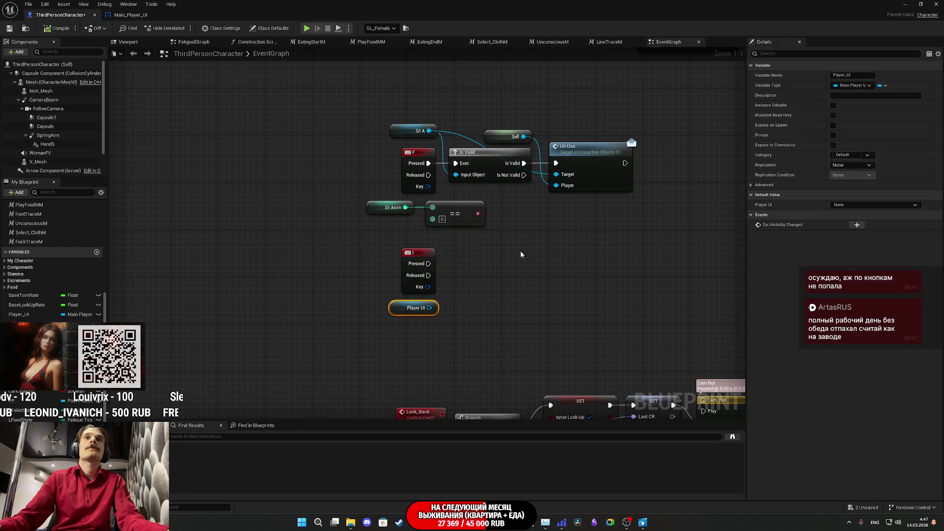
Call Show Task? on Player UI when I is pressed, tidying the nodes.
left_click_drag(433, 308, 473, 285)
type("sho")
left_click(522, 331)
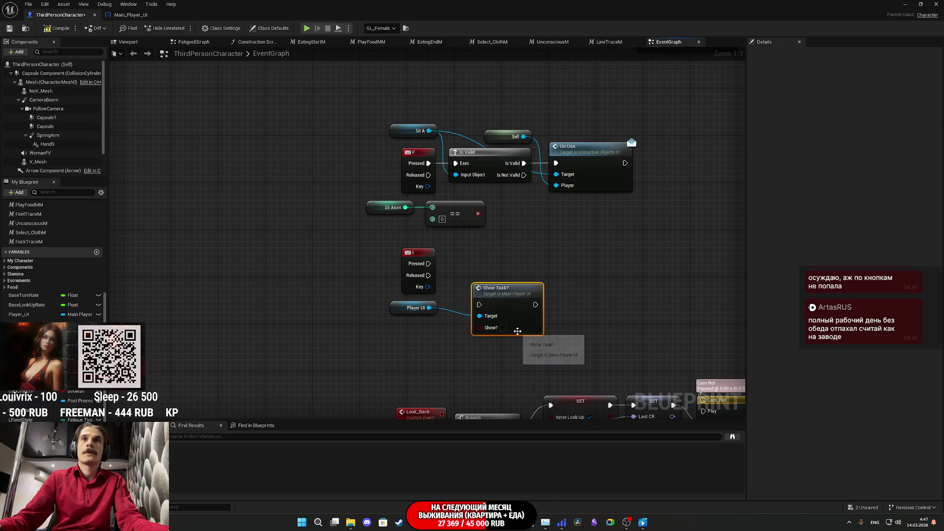
mouse_move(480, 305)
left_mouse_down()
mouse_move(426, 267)
mouse_move(488, 247)
left_mouse_up()
left_click(443, 339)
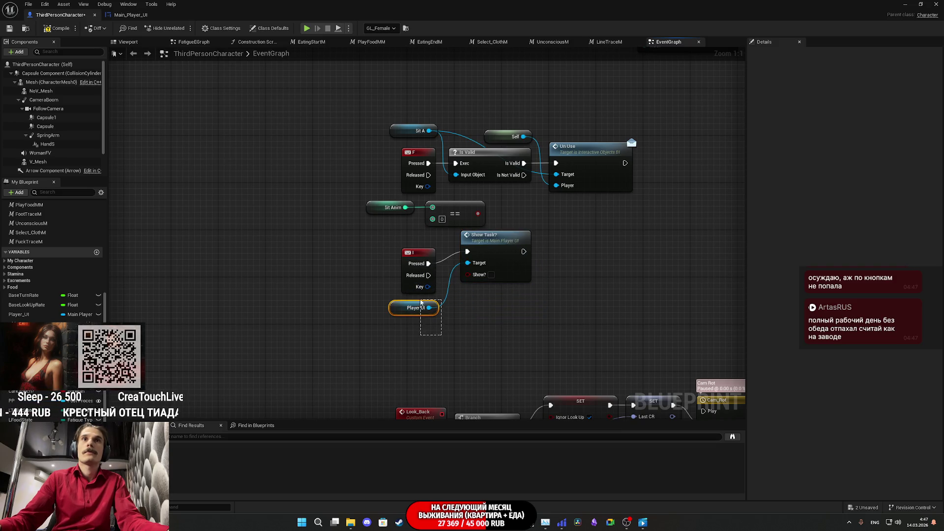
left_click_drag(440, 319, 400, 248)
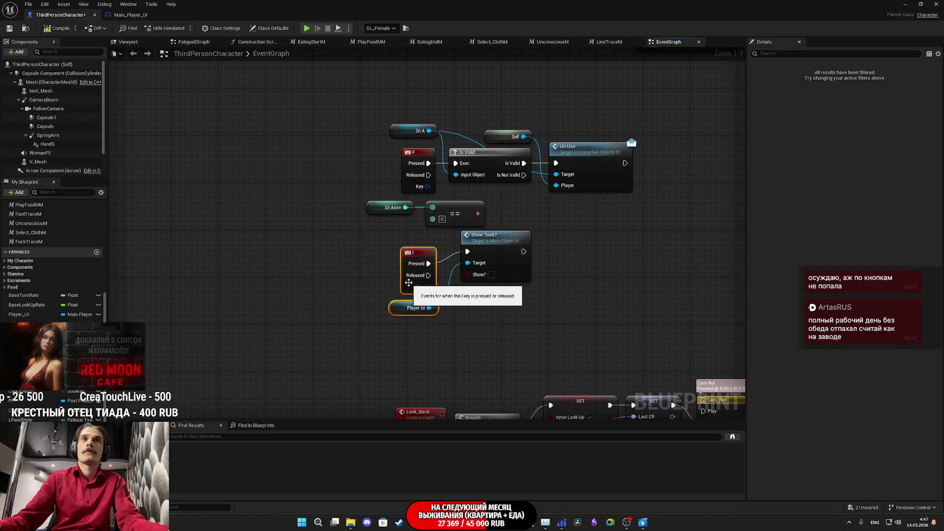
left_click_drag(408, 286, 407, 310)
left_click_drag(493, 247, 487, 253)
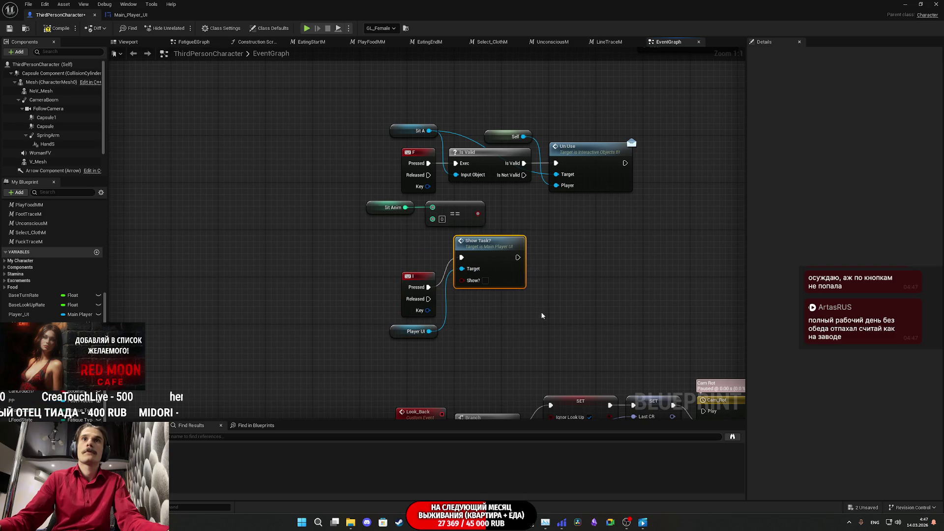
Duplicate the call for I released, with Show? ticked only on the pressed call.
key("ctrl+d")
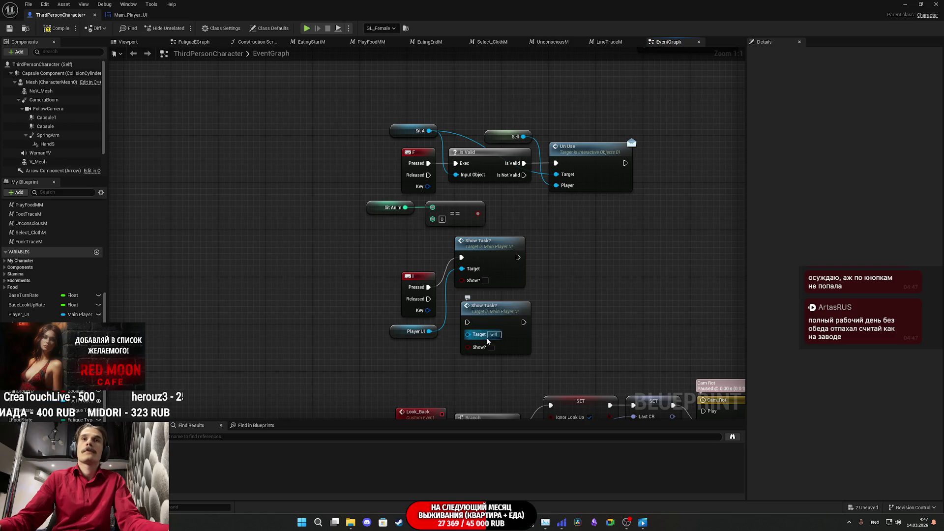
left_click_drag(468, 322, 429, 298)
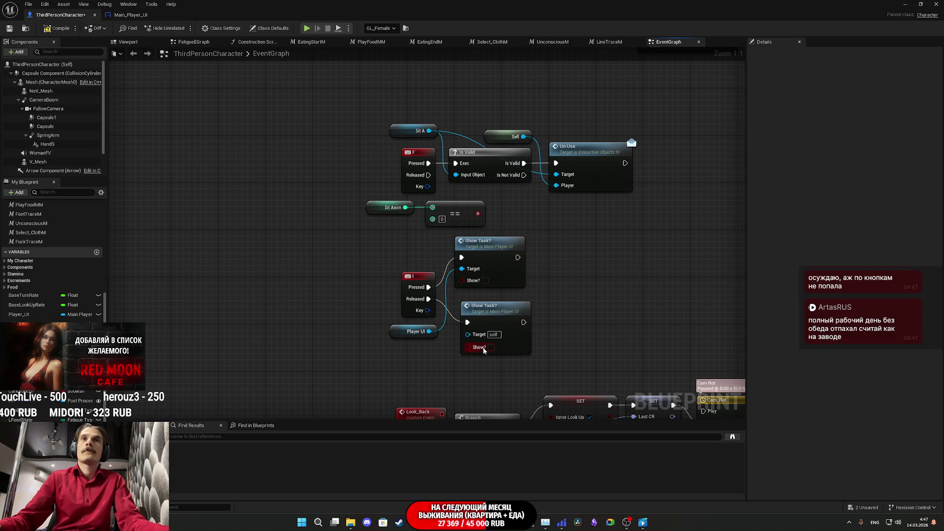
left_click(486, 281)
left_click_drag(501, 308, 495, 302)
left_click(497, 253, "shift")
left_click_drag(498, 253, 497, 259)
left_click(373, 256)
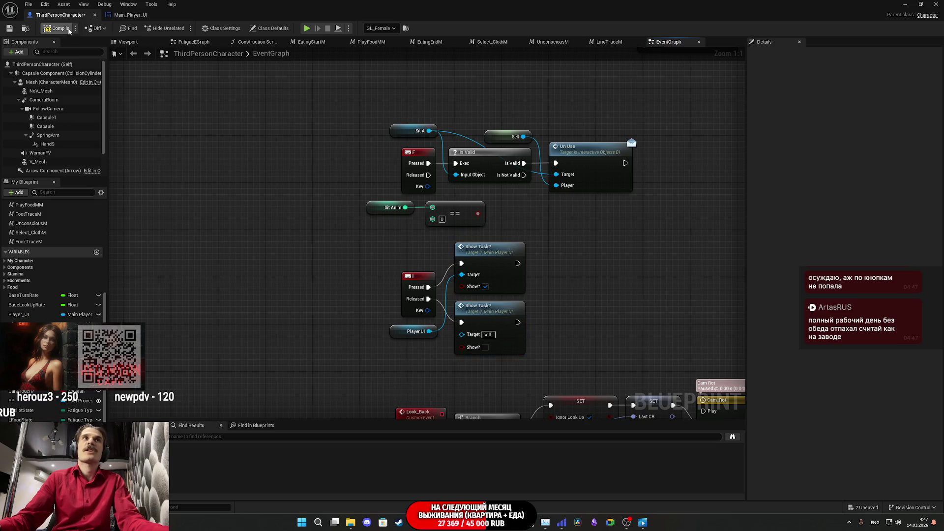
Give the second call the Player UI target, compile and save, and return to the level.
left_click(10, 29)
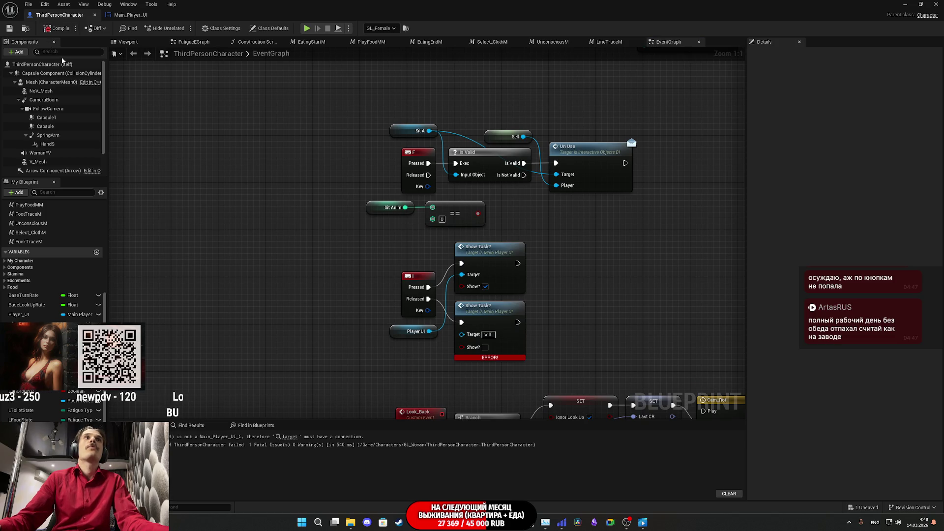
left_click_drag(480, 338, 401, 335)
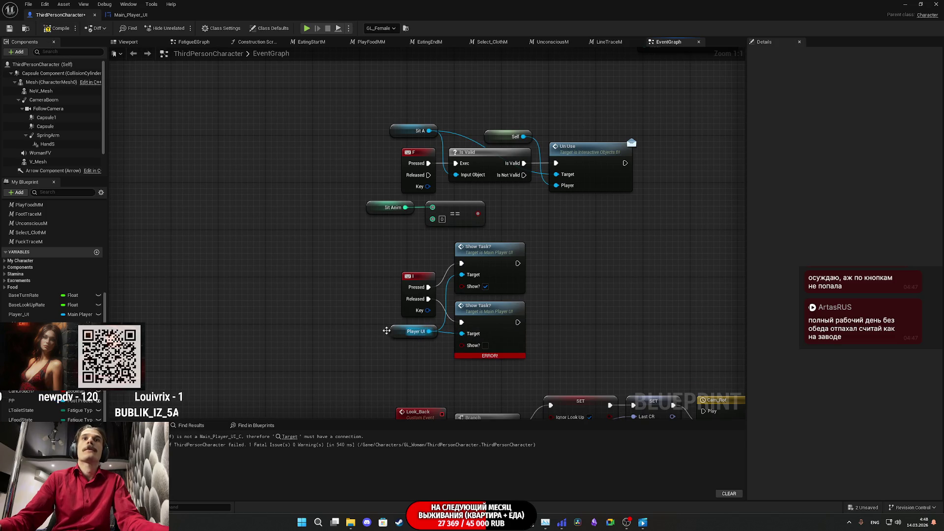
left_click(38, 31)
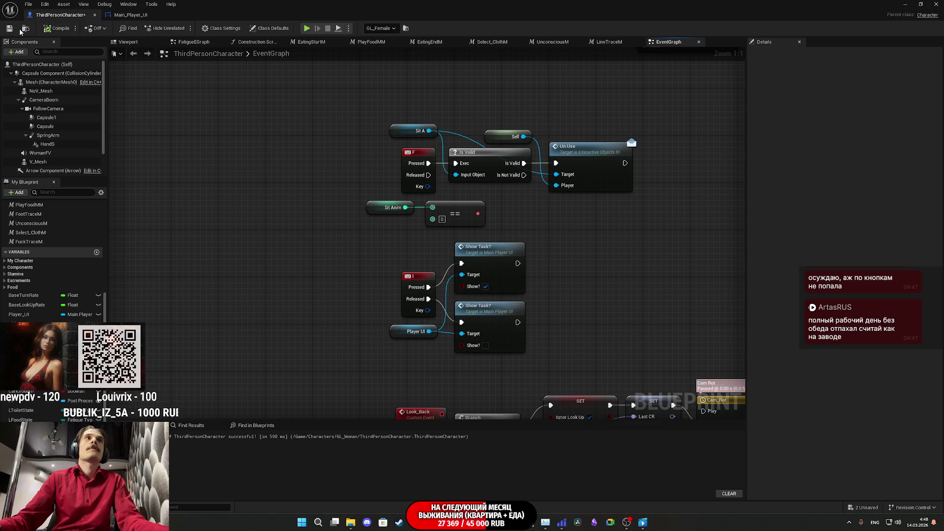
left_click(906, 4)
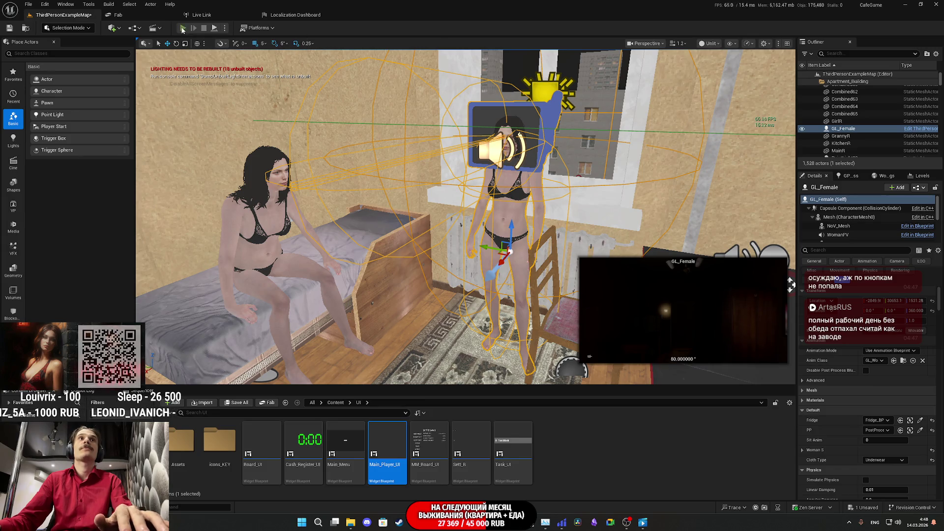
left_click(183, 28)
key("F11")
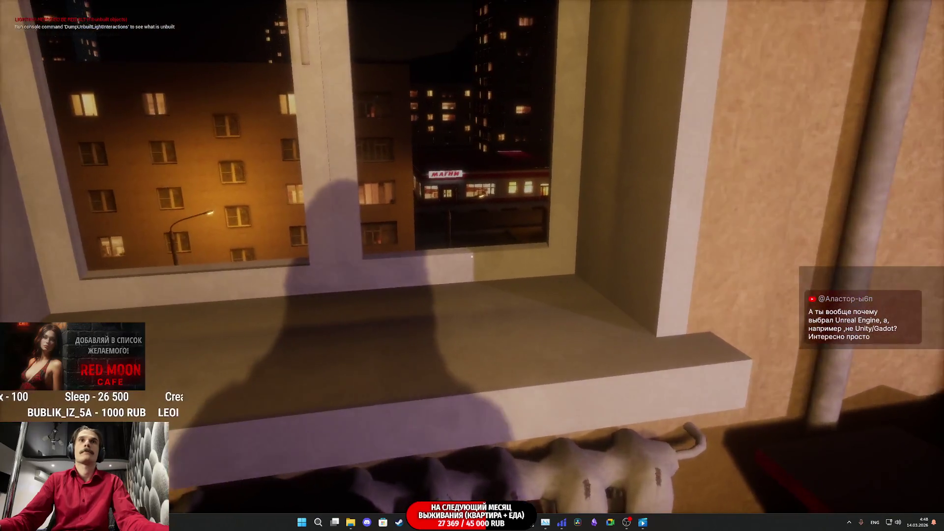
key("Escape")
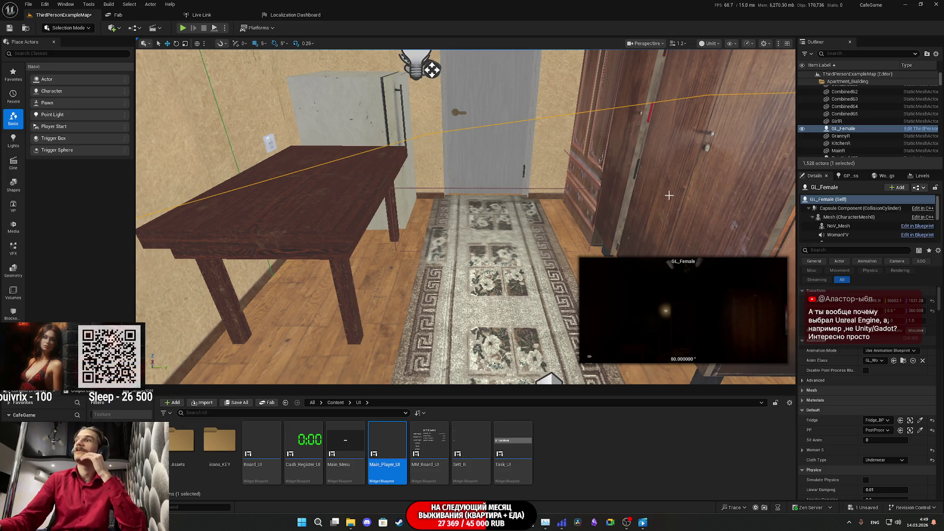
Fly the viewport around the room and frame the GL_Female character.
key("f")
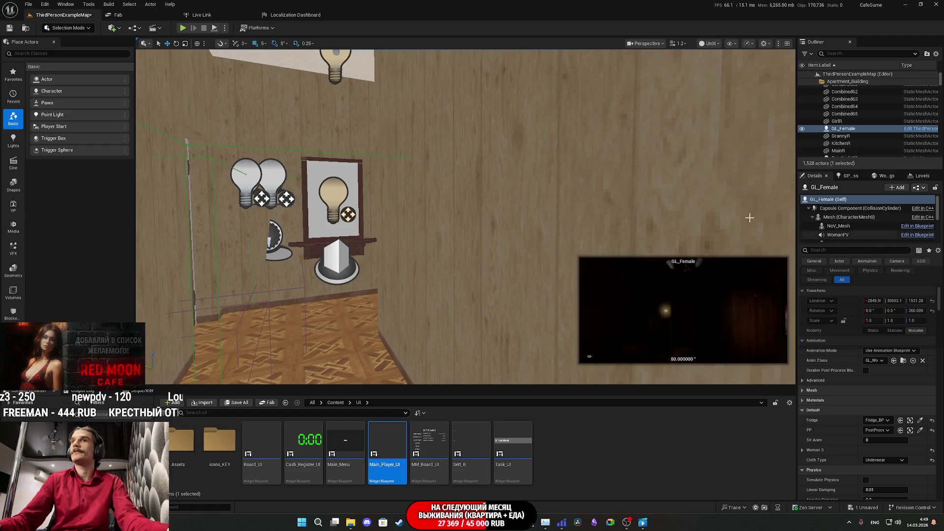
key("s")
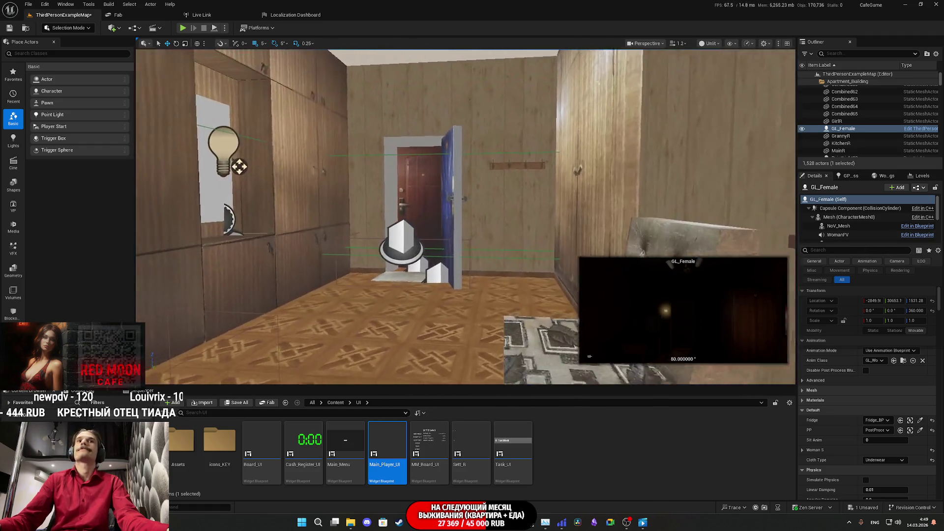
key("e")
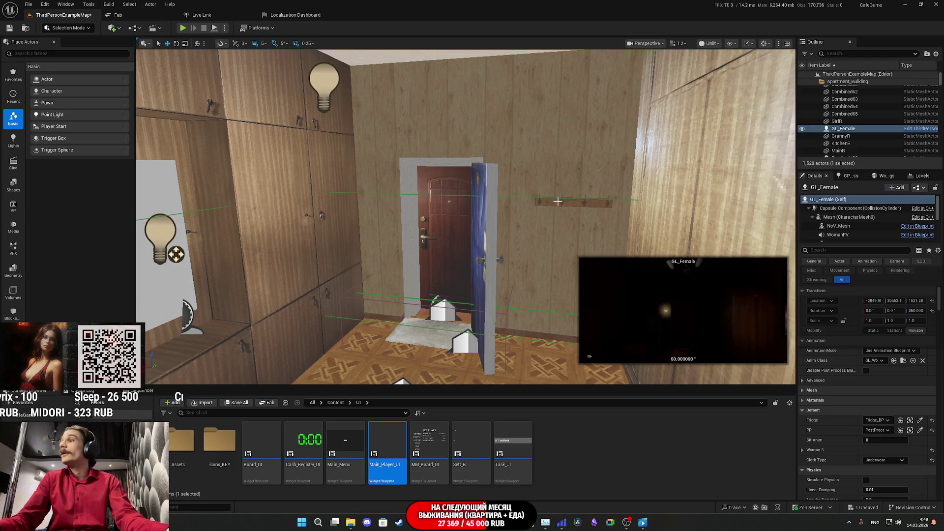
key("f")
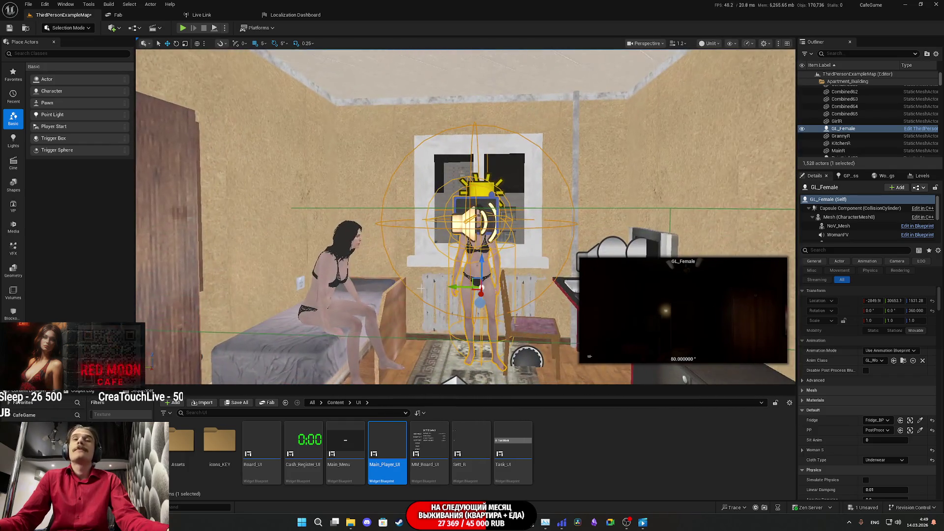
Save ThirdPersonExampleMap and bring back the ThirdPersonCharacter blueprint window.
key("ctrl+s")
left_click(529, 340)
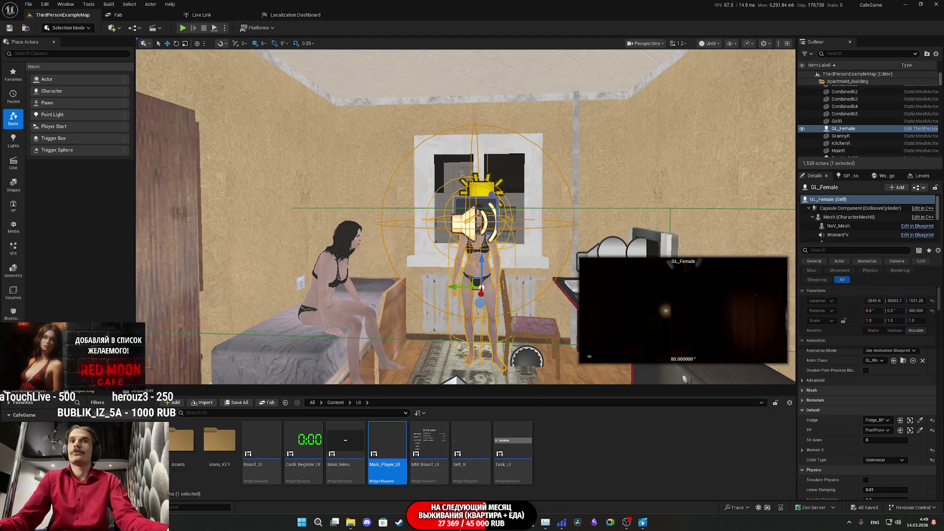
mouse_move(447, 522)
left_click(493, 482)
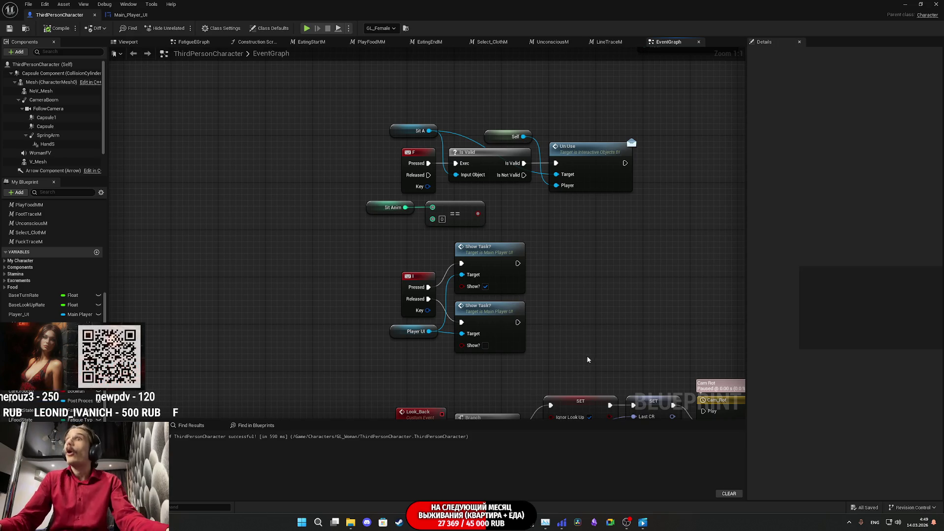
Shift the I event, Show Task? calls and Player UI nodes left, then minimize to the level.
mouse_move(572, 359)
left_mouse_down()
mouse_move(445, 260)
mouse_move(379, 249)
left_mouse_up()
left_click_drag(491, 264, 402, 265)
left_click(525, 282)
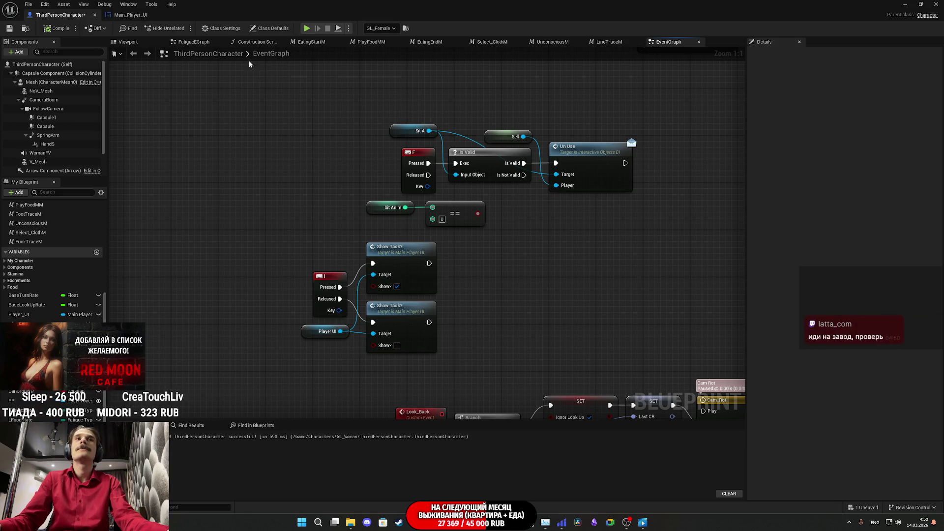
scroll(576, 270, "down", 5)
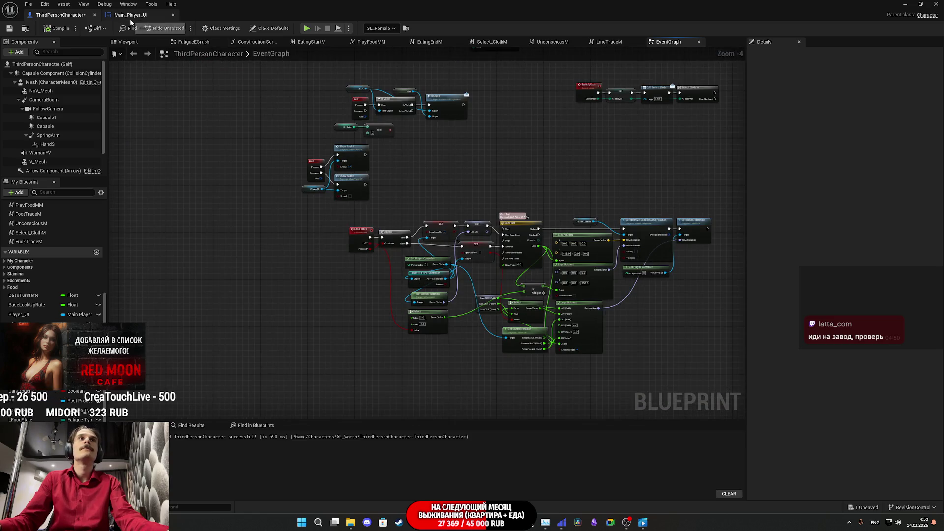
left_click(123, 15)
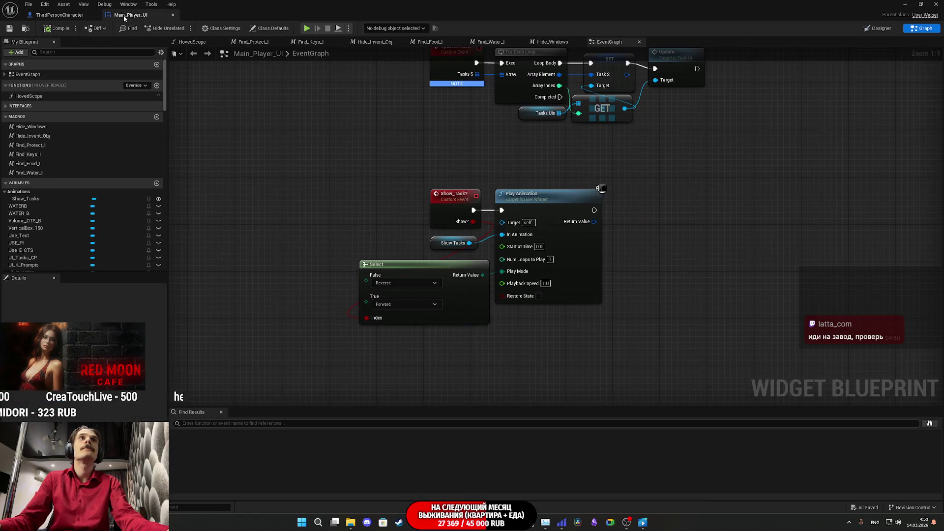
left_click(905, 3)
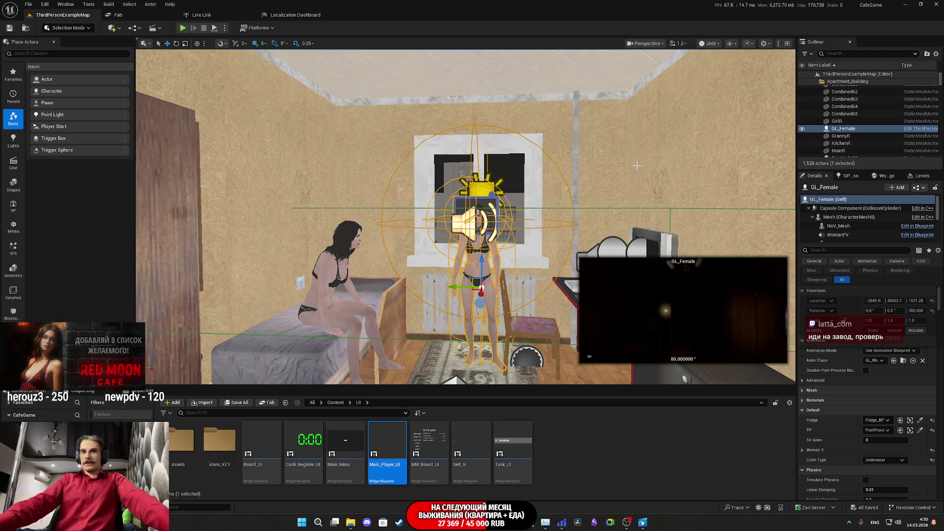
Frame GL_Female and open its ThirdPersonCharacter blueprint from the Details Blueprint button.
scroll(685, 249, "up", 2)
scroll(686, 249, "up", 10)
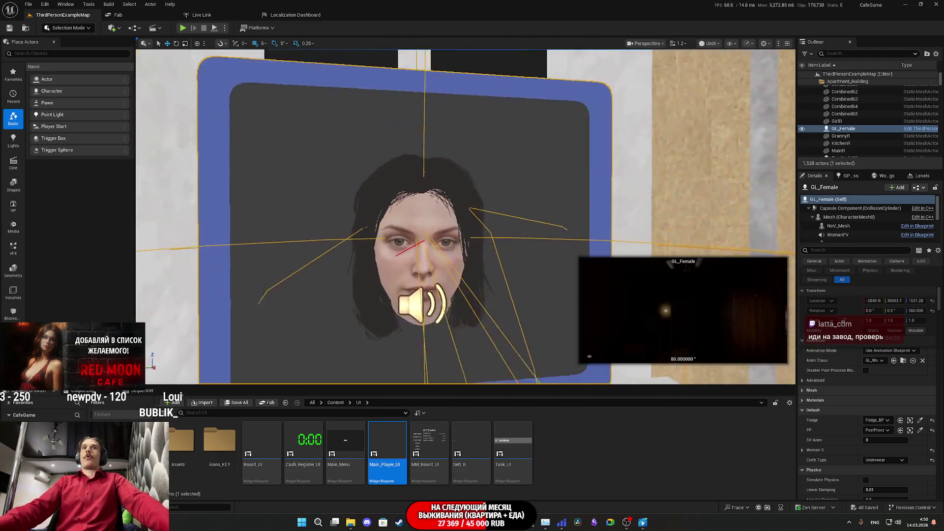
scroll(685, 250, "up", 15)
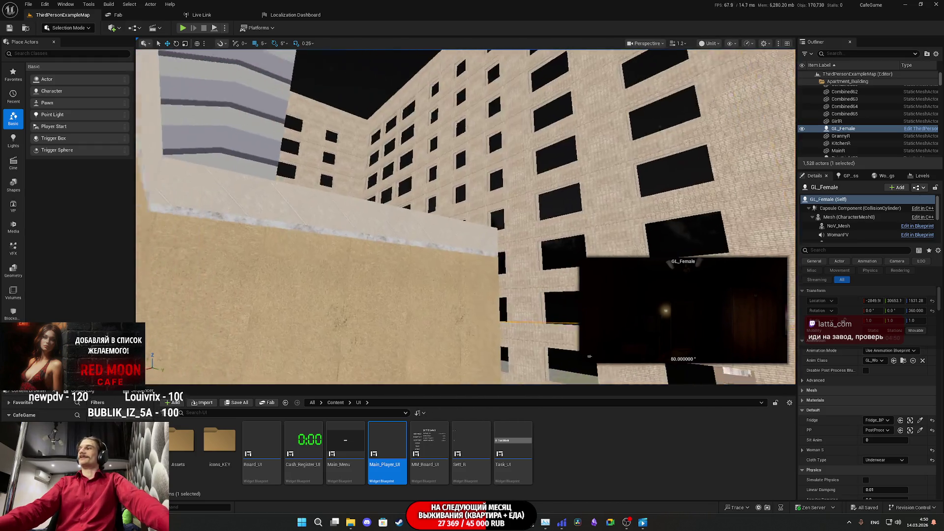
scroll(465, 217, "up", 5)
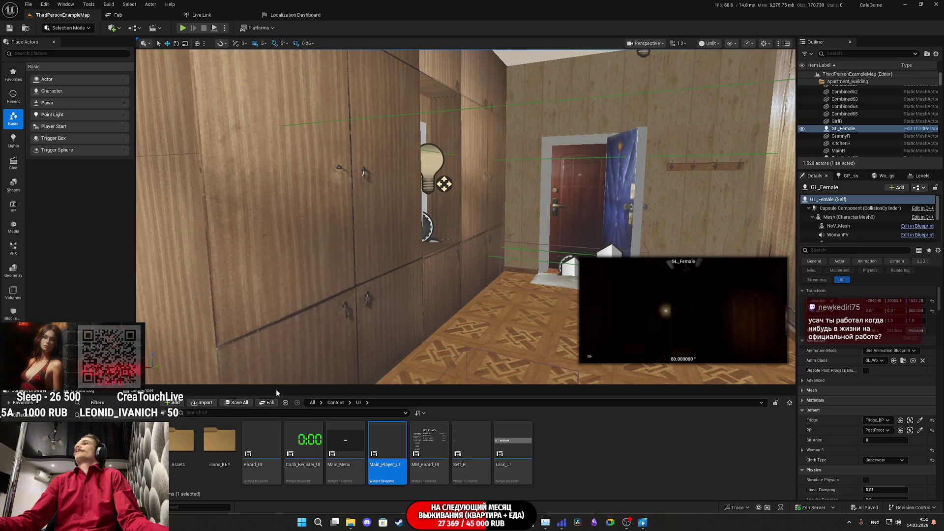
key("f")
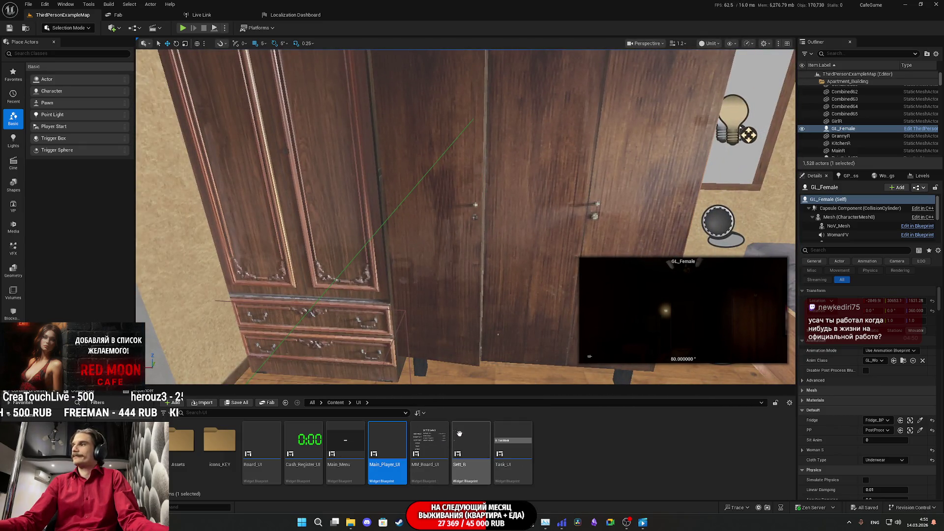
mouse_move(482, 424)
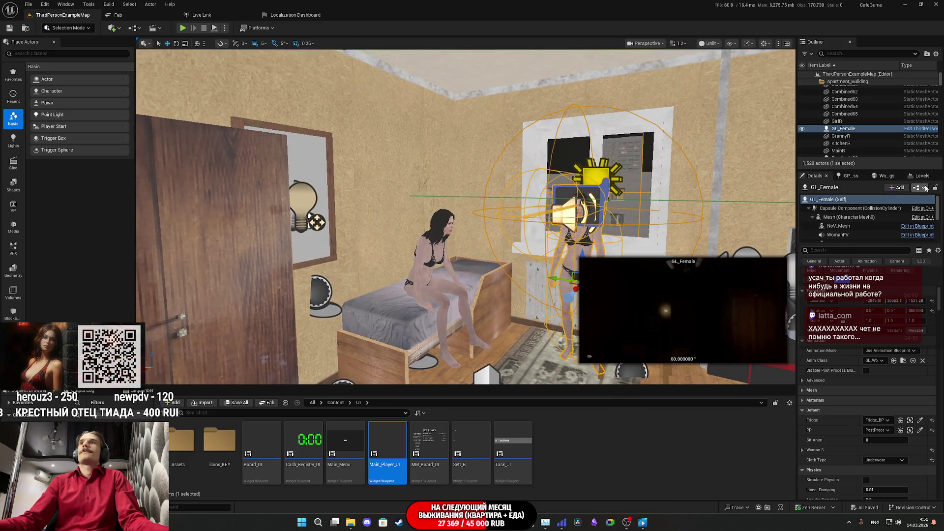
left_click(918, 188)
left_click(893, 209)
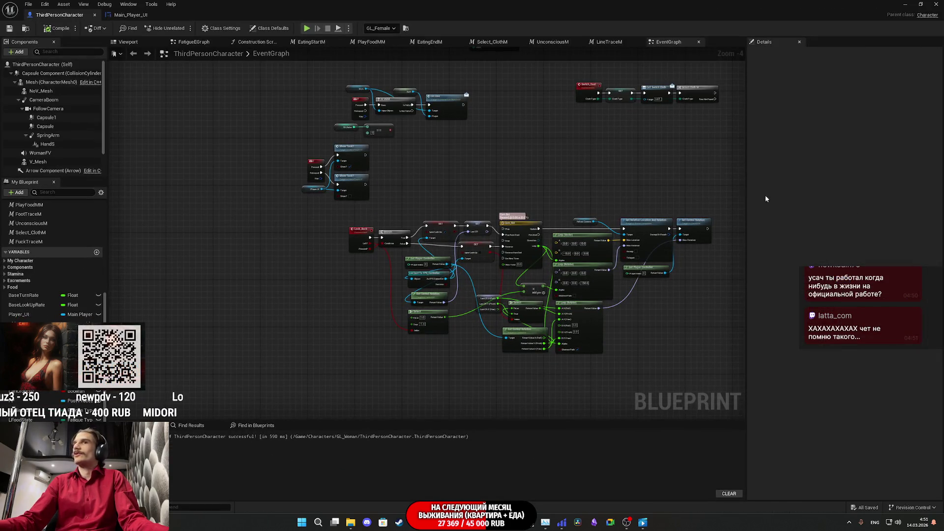
Open the ThirdPersonExampleMap Level Blueprint.
scroll(366, 246, "up", 3)
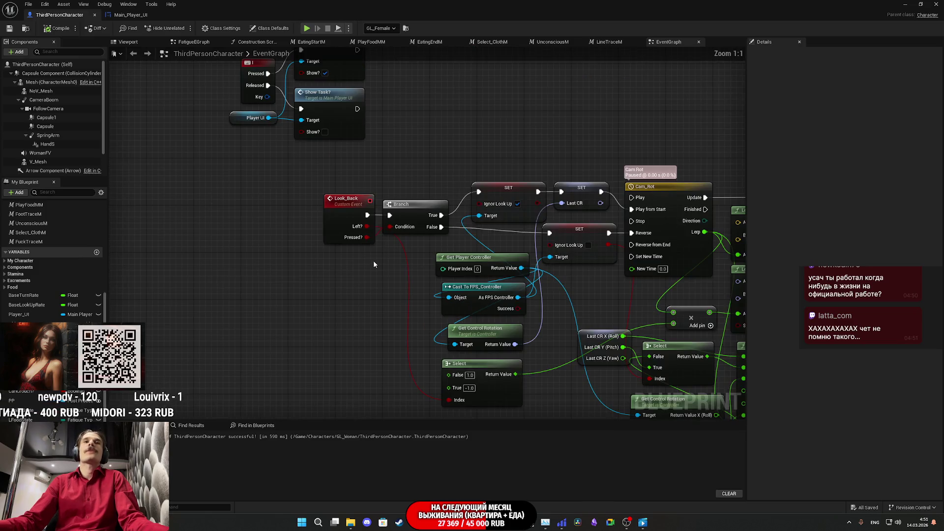
scroll(319, 278, "up", 1)
mouse_move(319, 278)
left_mouse_down()
mouse_move(299, 288)
mouse_move(216, 280)
left_mouse_up()
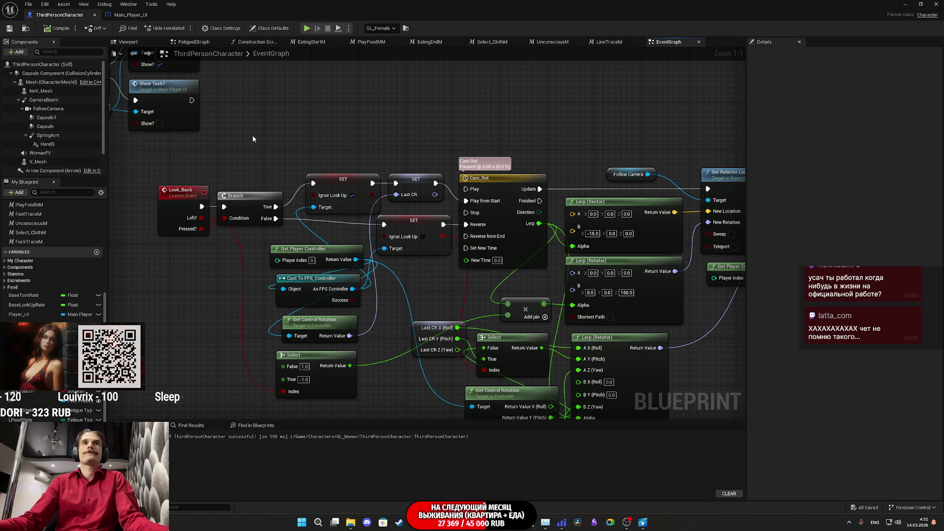
left_click(131, 15)
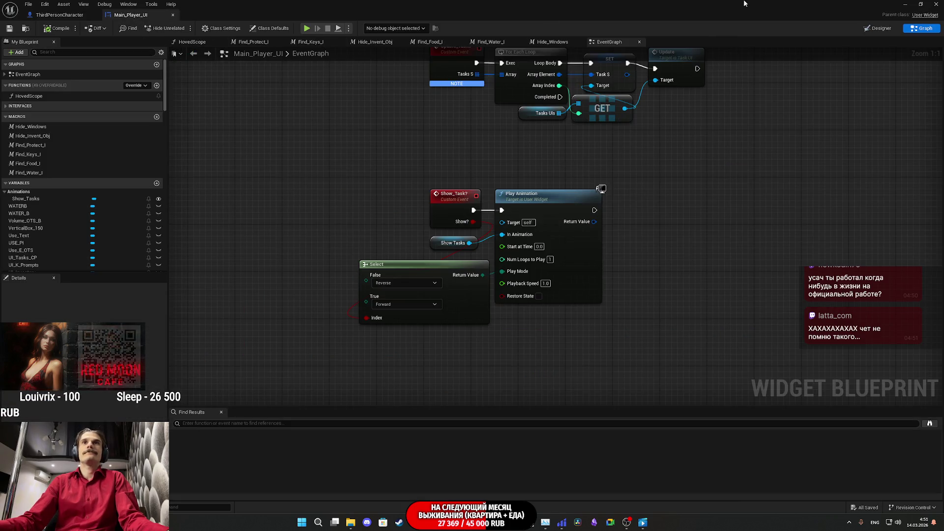
left_click(902, 3)
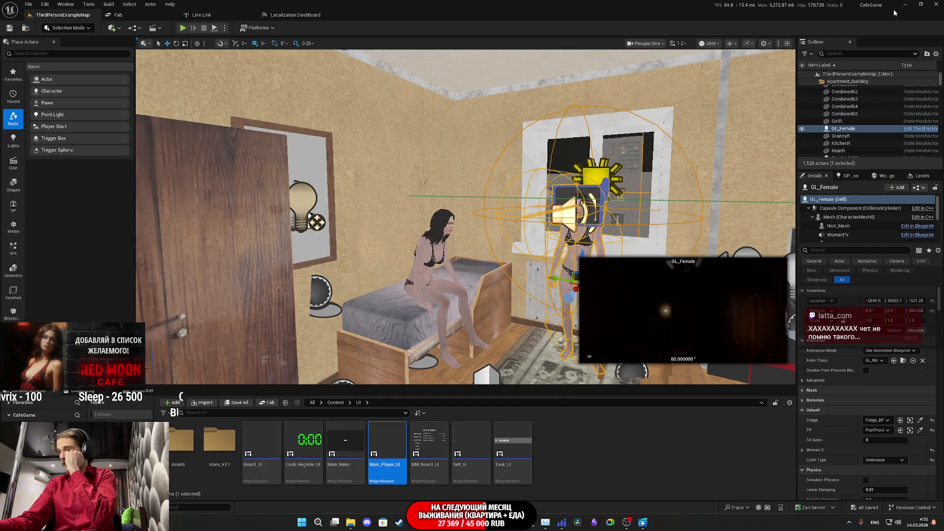
left_click(153, 28)
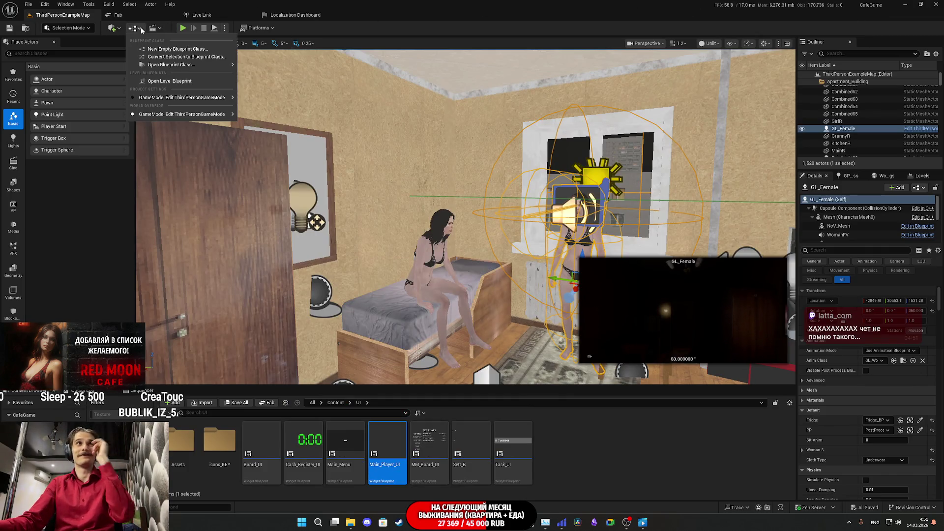
left_click(189, 93)
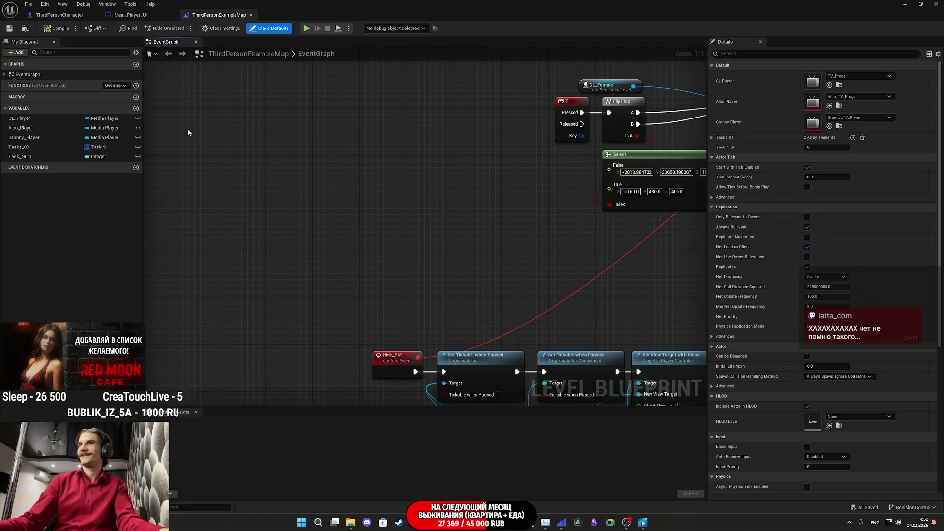
Delete Set Visibility and Task UI B so Destroy Actor feeds SET Task Num, then open Create_Tasks_UI.
scroll(441, 178, "down", 5)
scroll(449, 180, "up", 6)
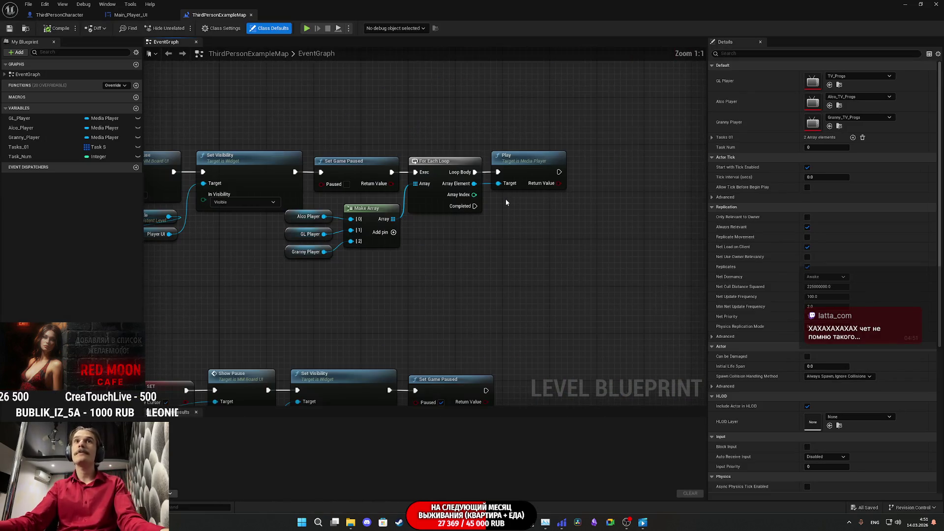
scroll(506, 198, "down", 4)
scroll(527, 234, "down", 2)
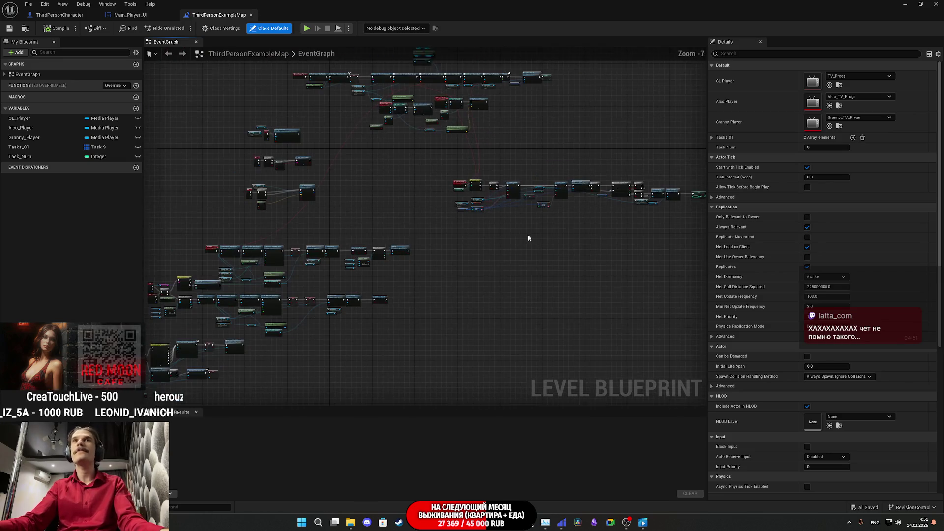
scroll(600, 225, "up", 4)
scroll(600, 226, "up", 2)
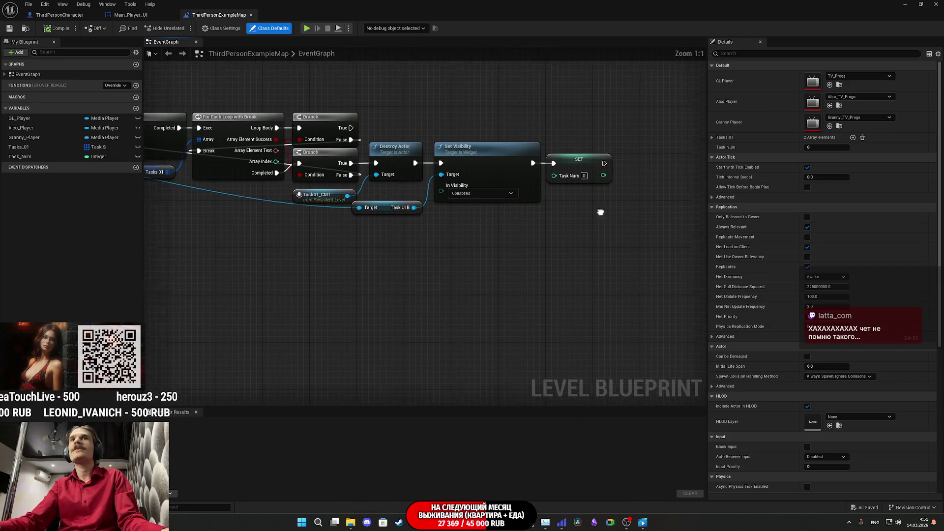
left_click_drag(586, 284, 647, 300)
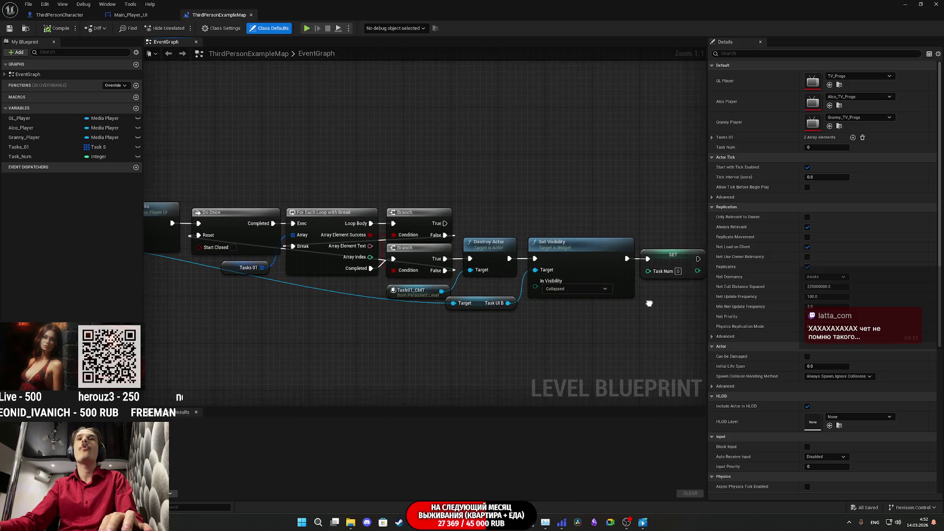
mouse_move(504, 326)
left_mouse_down()
mouse_move(538, 283)
mouse_move(574, 262)
mouse_move(649, 259)
mouse_move(646, 271)
mouse_move(544, 271)
left_mouse_up()
key("Delete")
left_click_drag(485, 160, 482, 164)
scroll(492, 246, "down", 5)
scroll(498, 280, "up", 3)
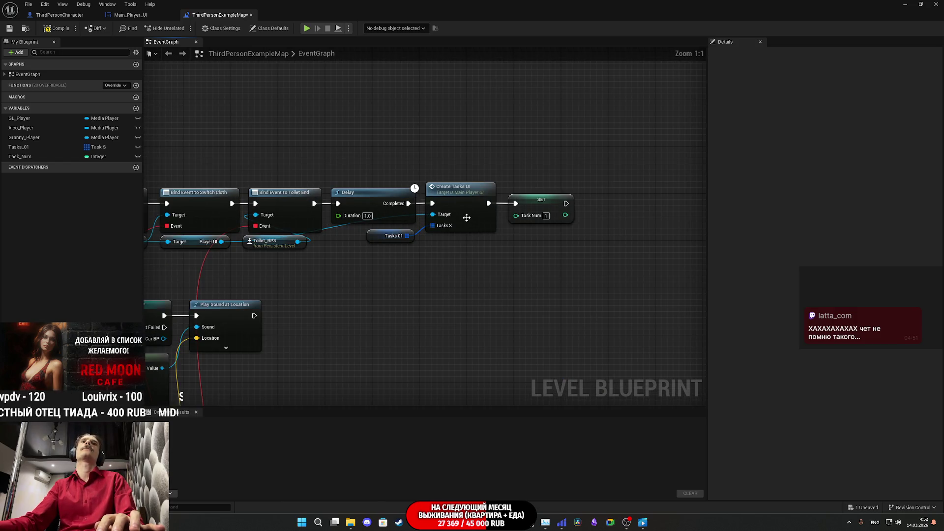
double_click(465, 214)
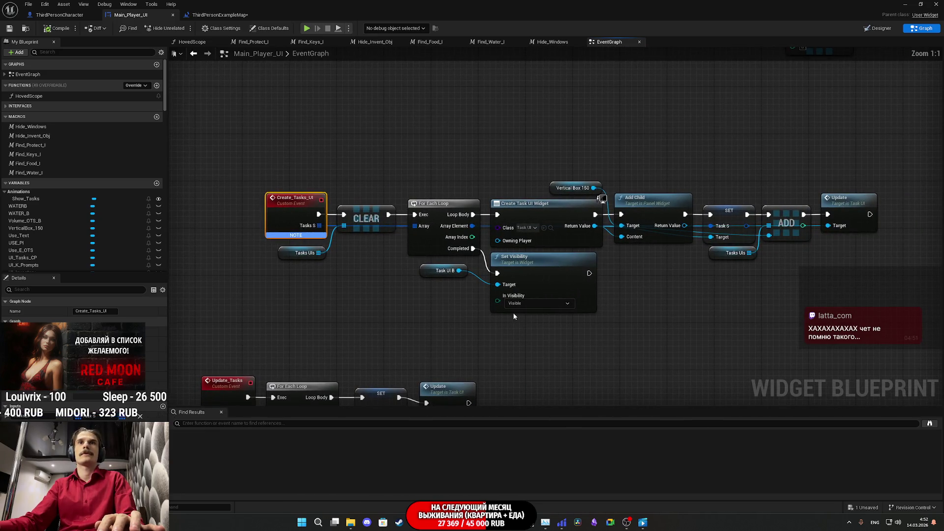
Position the Set Visibility and Task UI B nodes under the For Each Loop, then select Set Visibility.
mouse_move(395, 323)
left_mouse_down()
mouse_move(465, 282)
mouse_move(500, 297)
mouse_move(491, 291)
left_mouse_up()
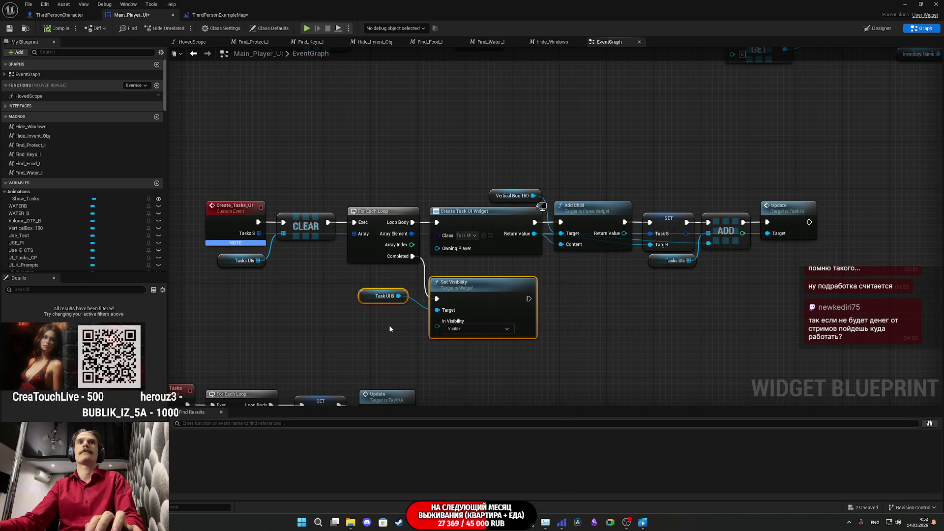
left_click(401, 339)
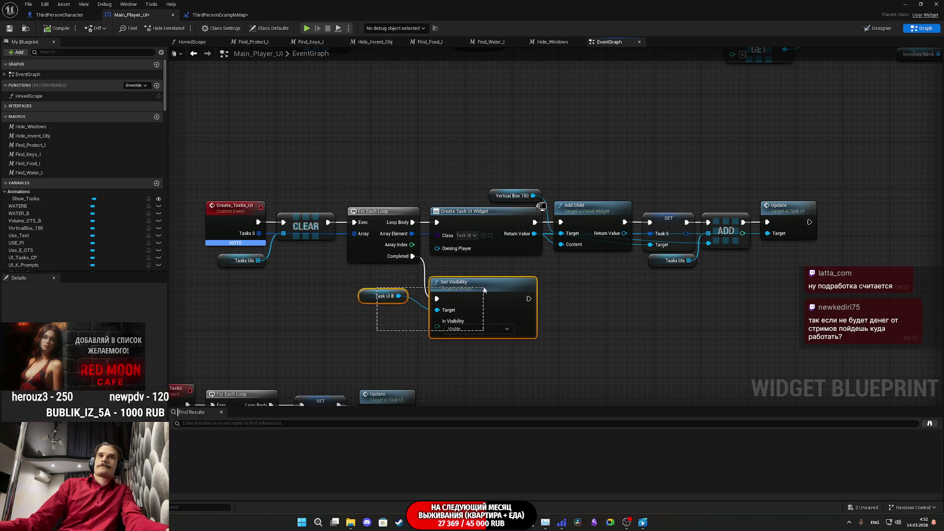
left_click_drag(368, 296, 379, 308)
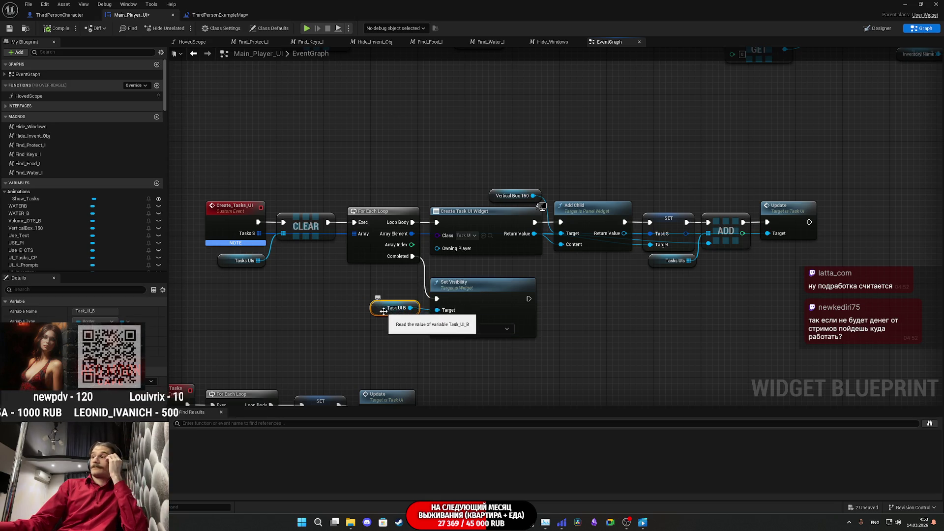
left_click_drag(401, 326, 471, 282)
left_click(408, 317)
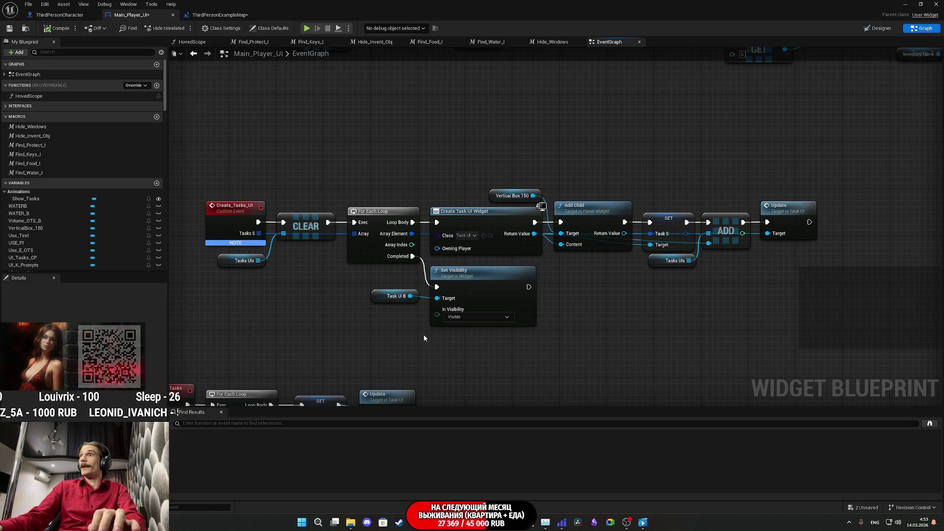
left_click(488, 295)
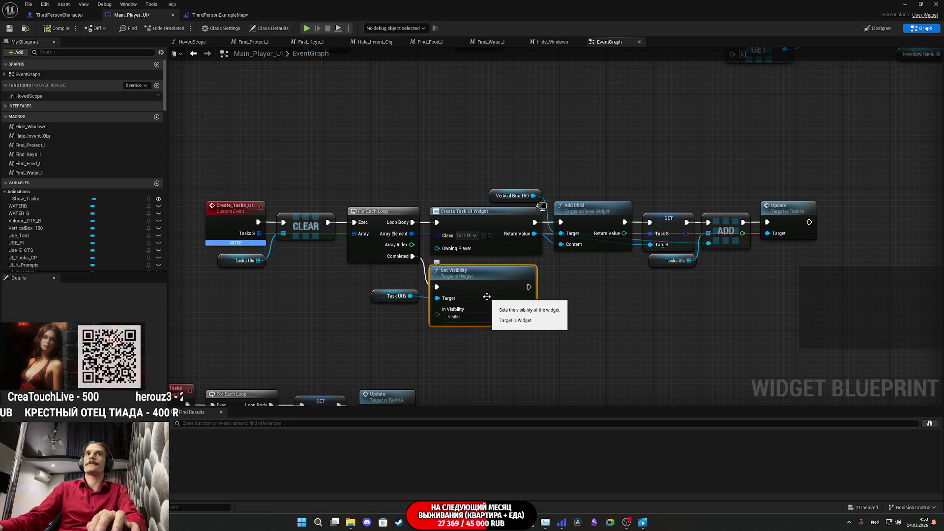
Replace the Set Visibility nodes with a Show Task? call (Show? ticked) after the loop, and save.
key("Delete")
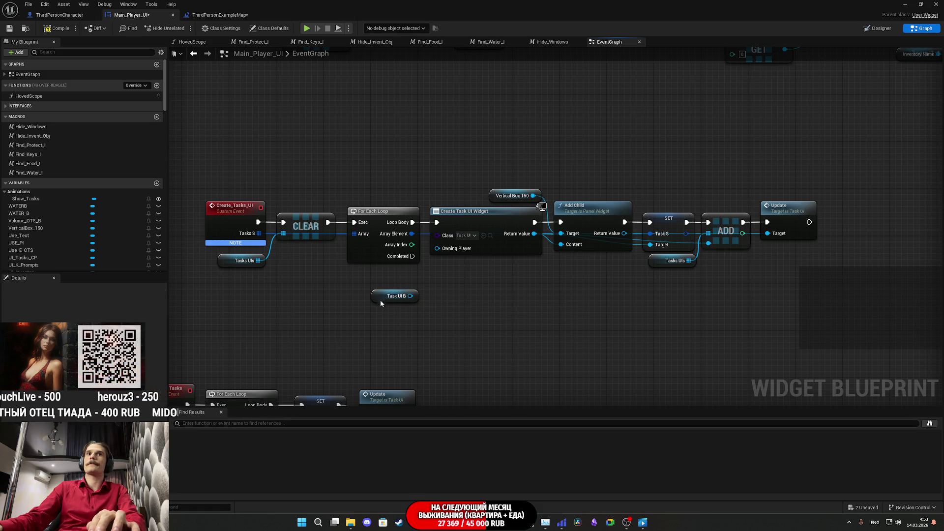
left_click(381, 297)
key("Delete")
mouse_move(412, 256)
left_mouse_down()
mouse_move(442, 302)
mouse_move(431, 296)
left_mouse_up()
type("show")
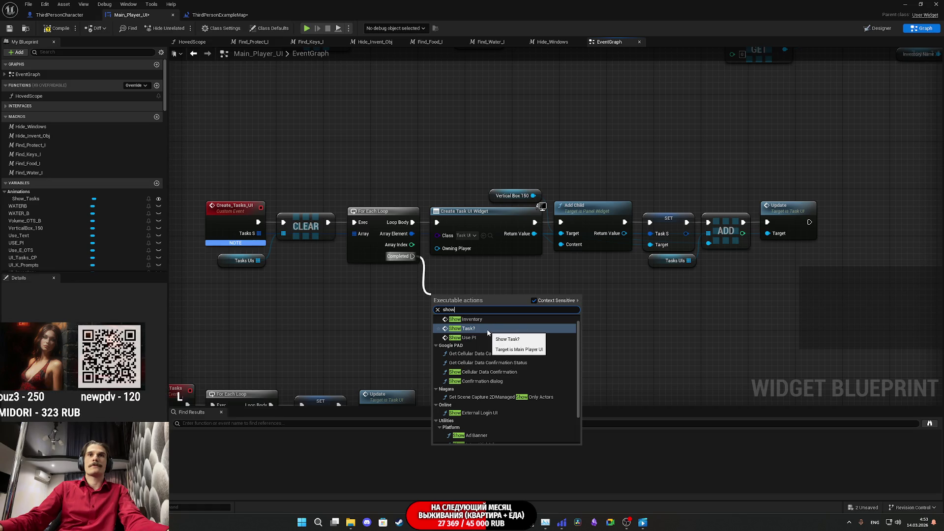
left_click(486, 329)
left_click(461, 336)
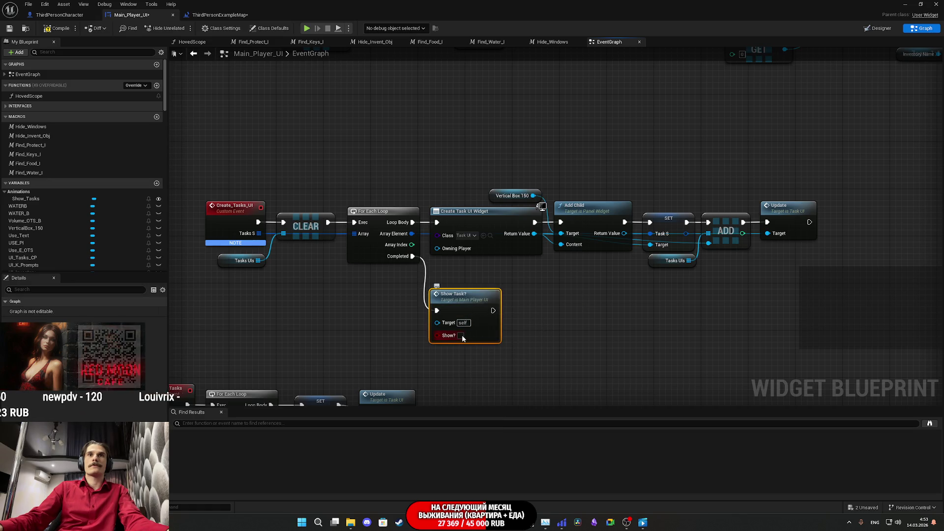
left_click_drag(466, 317, 466, 293)
key("ctrl+s")
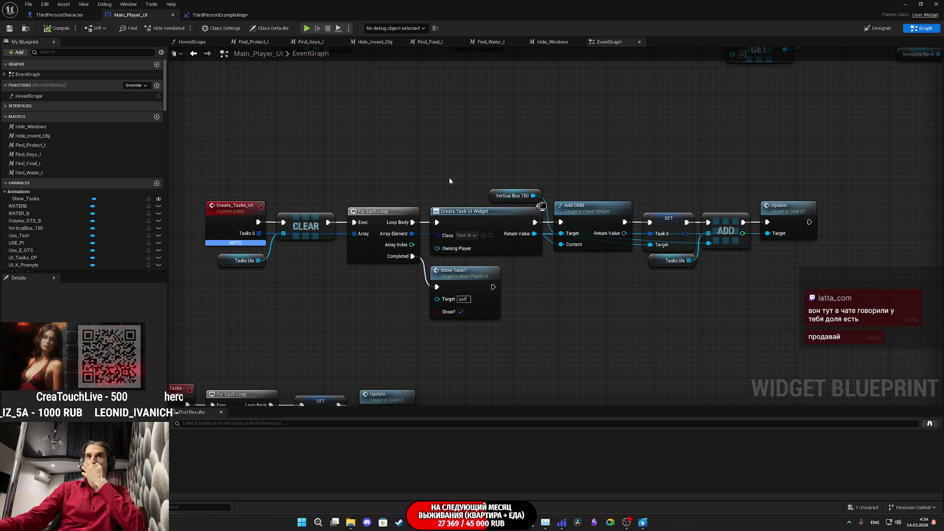
Add a Delay node after Show Task?, then delete it again.
mouse_move(494, 287)
left_mouse_down()
mouse_move(527, 301)
mouse_move(559, 297)
mouse_move(544, 286)
left_mouse_up()
type("dela")
left_click(563, 342)
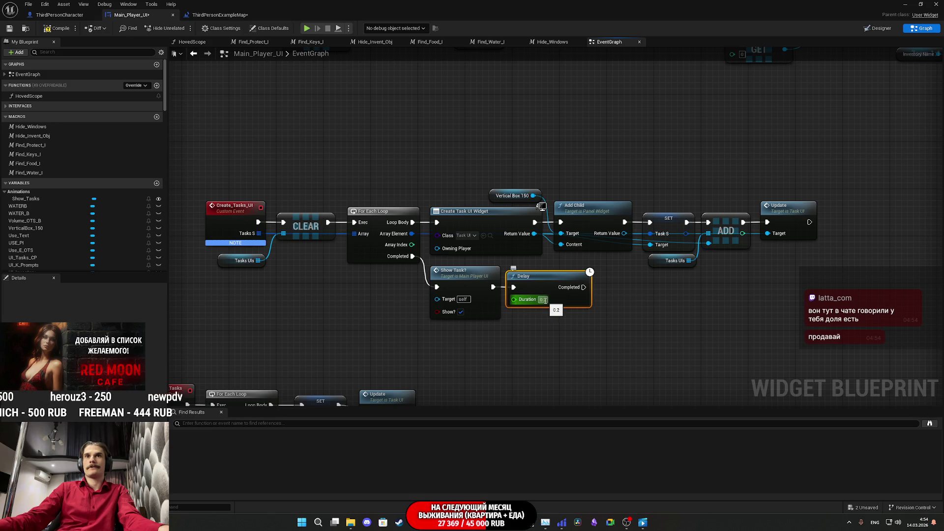
left_click(544, 300)
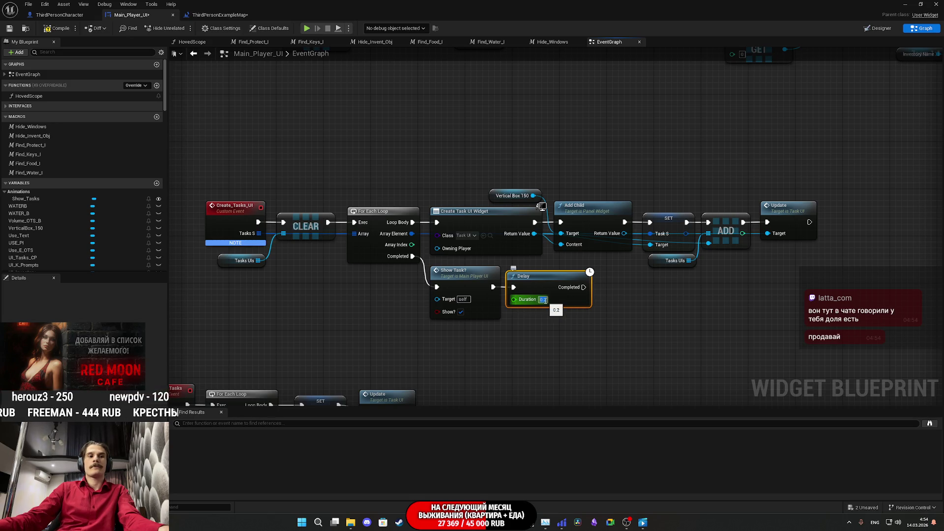
left_click(543, 286)
key("Delete")
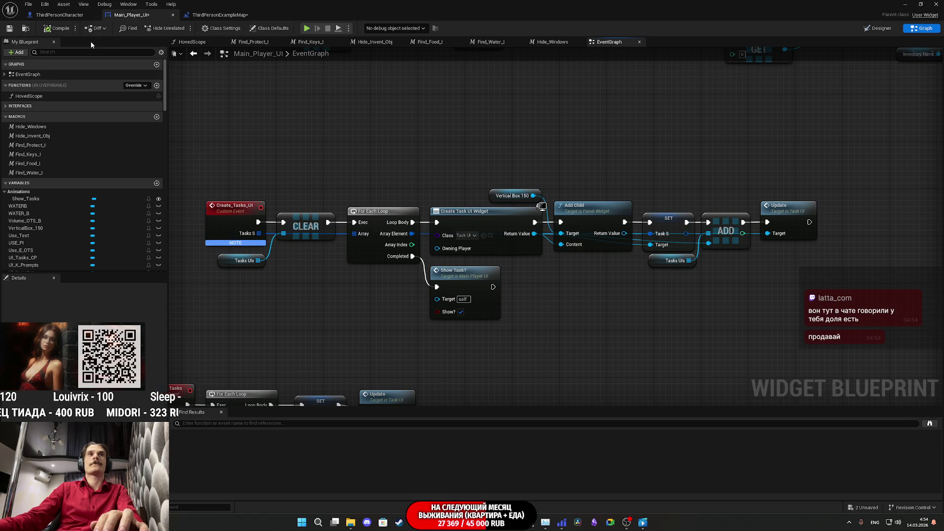
Save Main_Player_UI and all remaining unsaved packages, then return to the level editor.
left_click(14, 30)
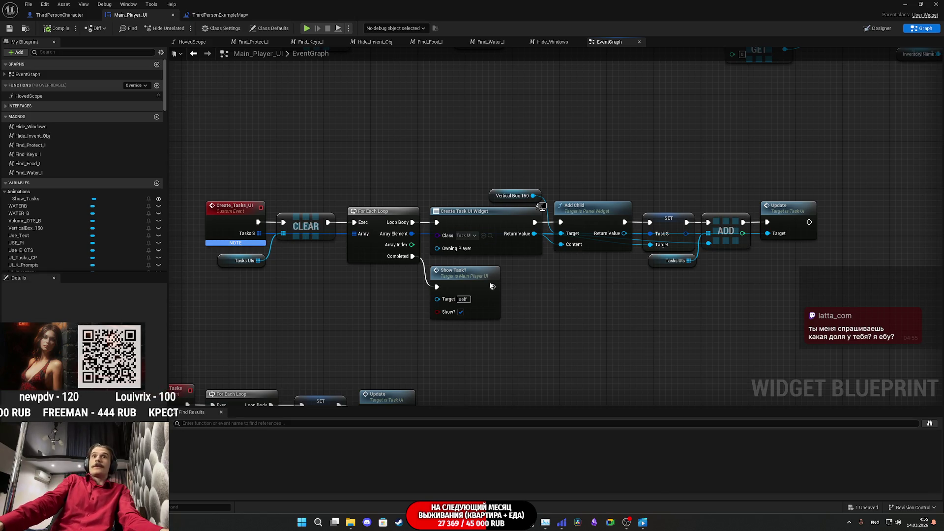
left_click(12, 30)
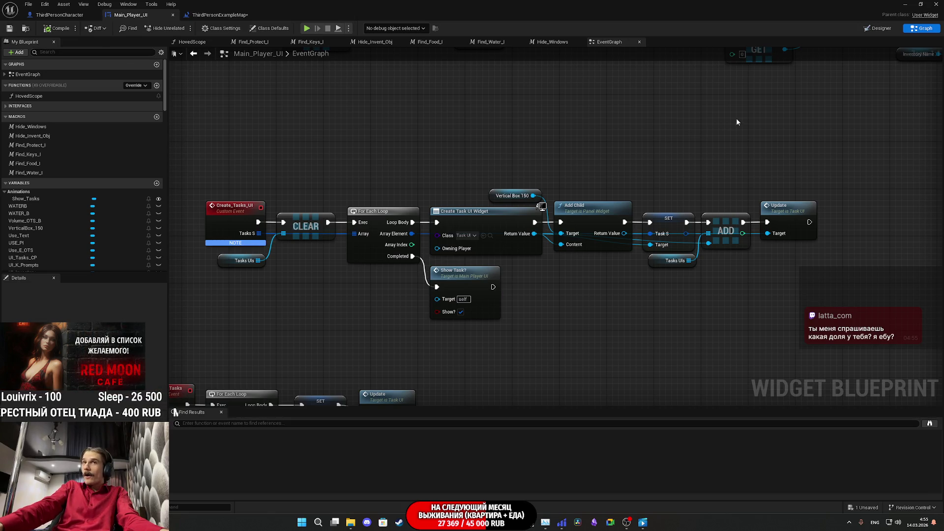
left_click(905, 4)
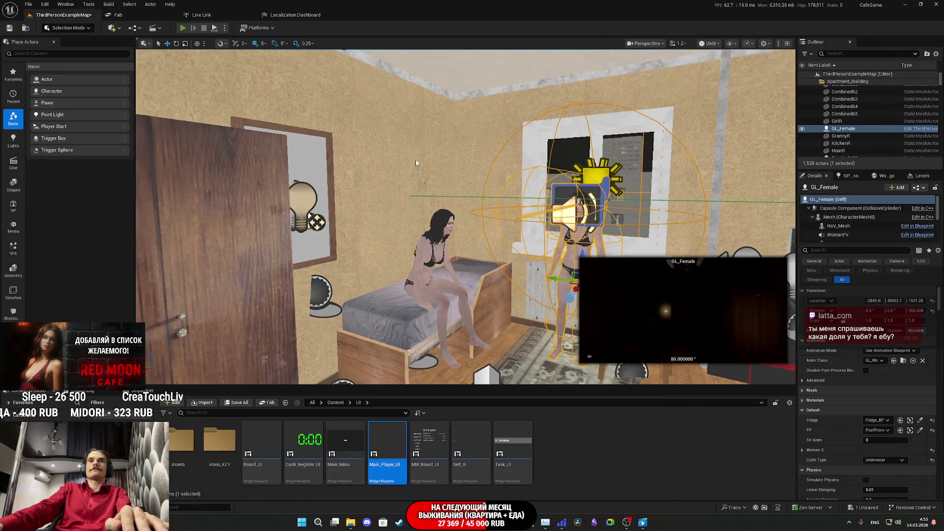
Play-test the level up to the wall switch, then go back to the Main_Player_UI graph.
key("alt+p")
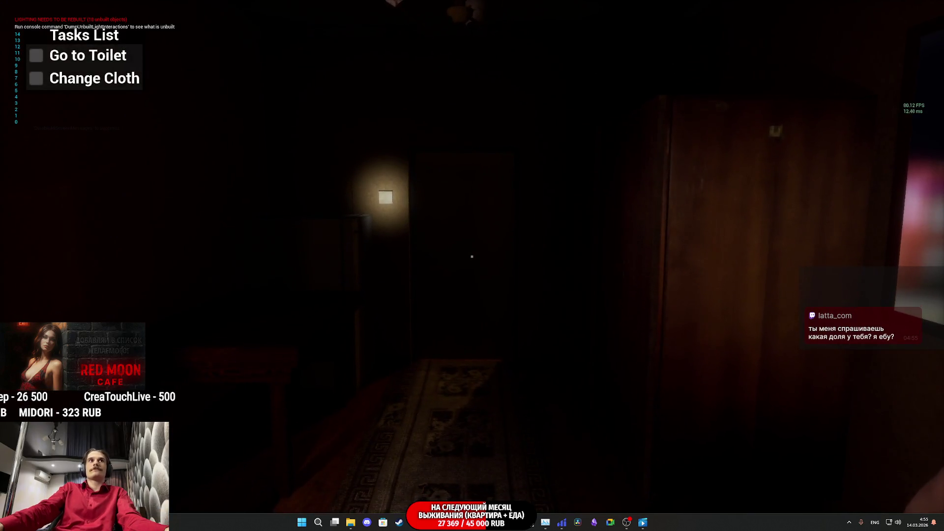
key("w")
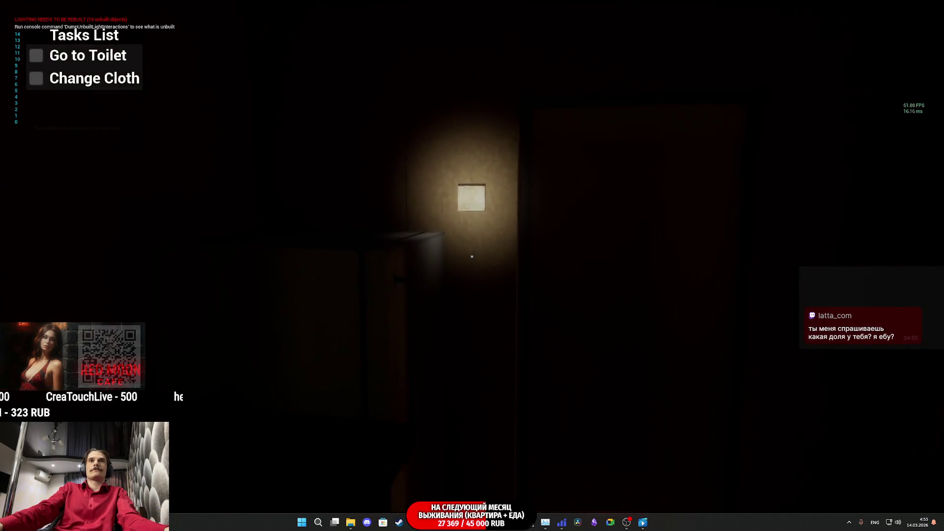
key("w")
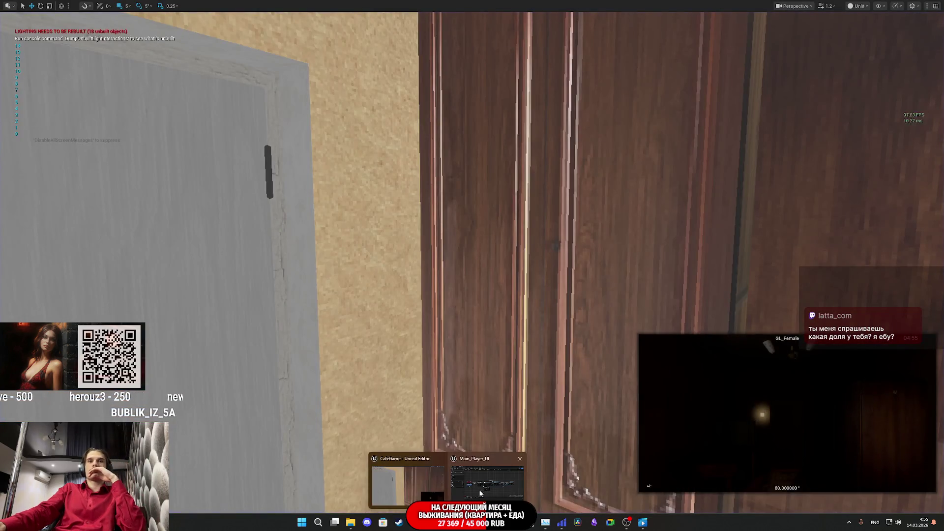
left_click(479, 489)
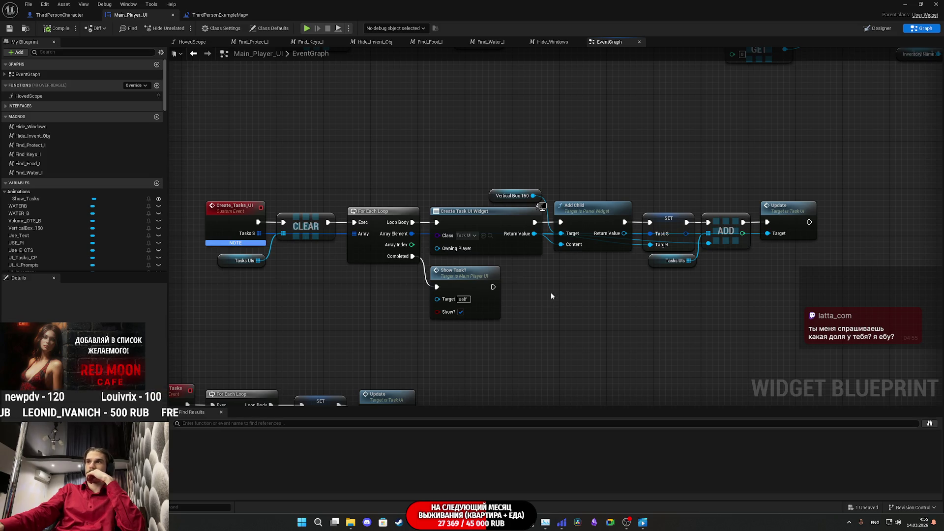
scroll(554, 306, "down", 7)
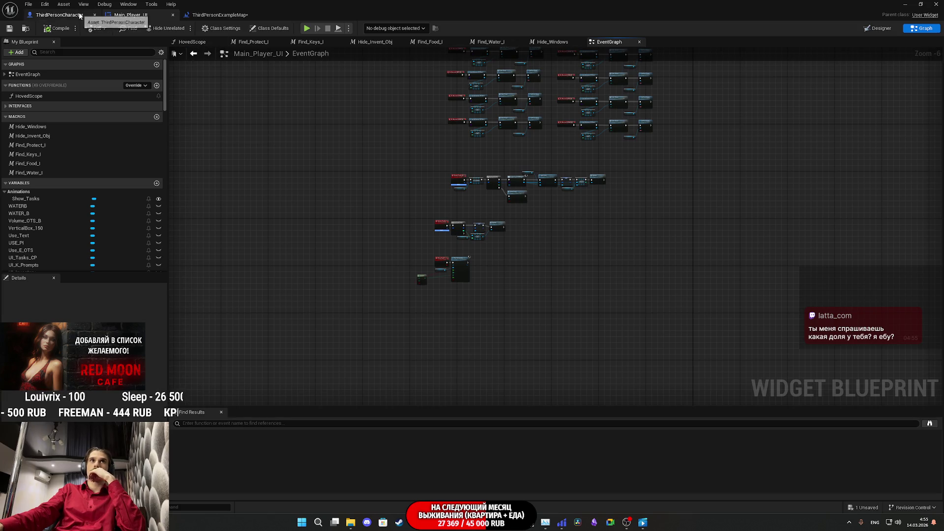
left_click(64, 16)
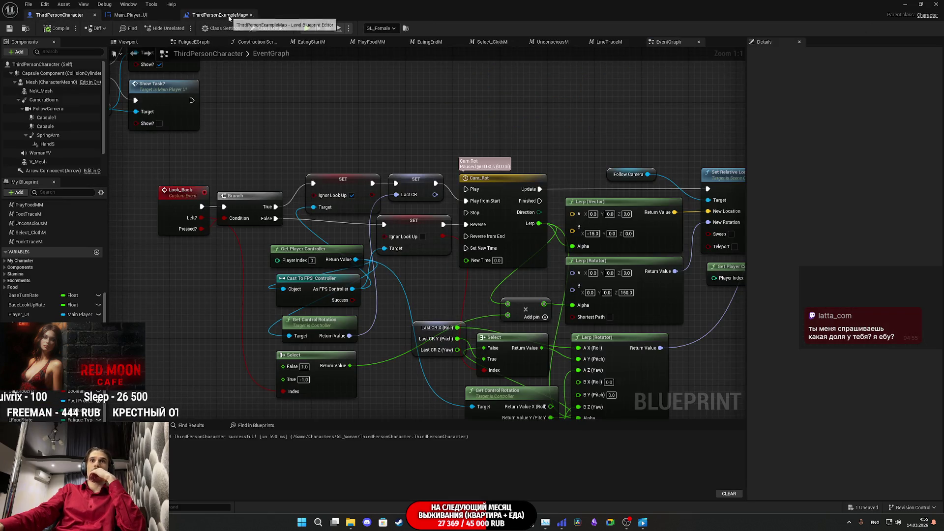
left_click(219, 14)
left_click_drag(334, 118, 489, 142)
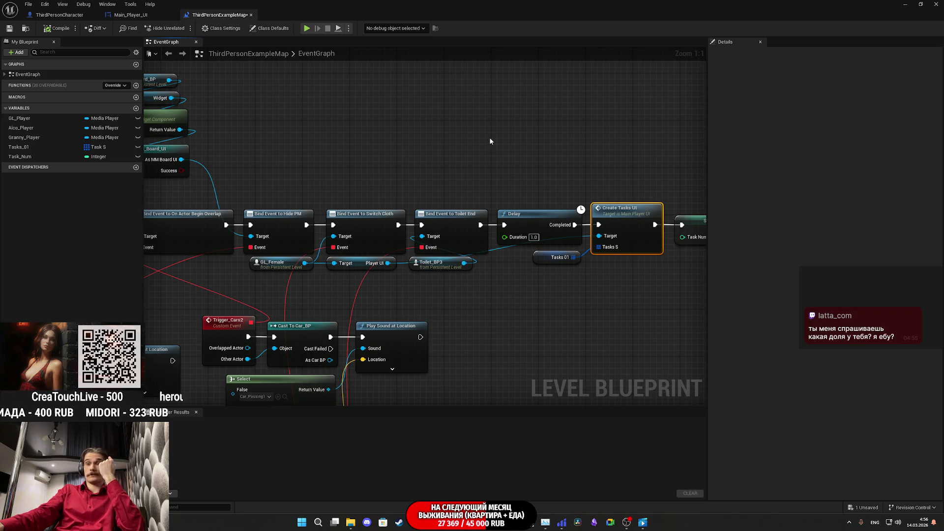
mouse_move(541, 281)
left_mouse_down()
mouse_move(522, 132)
mouse_move(611, 200)
mouse_move(669, 193)
mouse_move(519, 200)
mouse_move(491, 221)
mouse_move(506, 235)
mouse_move(636, 90)
left_mouse_up()
scroll(508, 237, "down", 3)
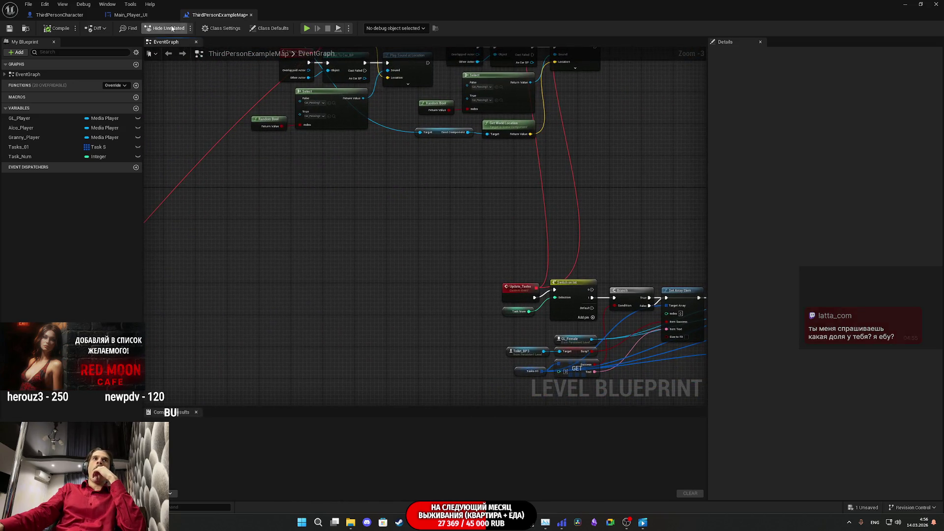
left_click(149, 18)
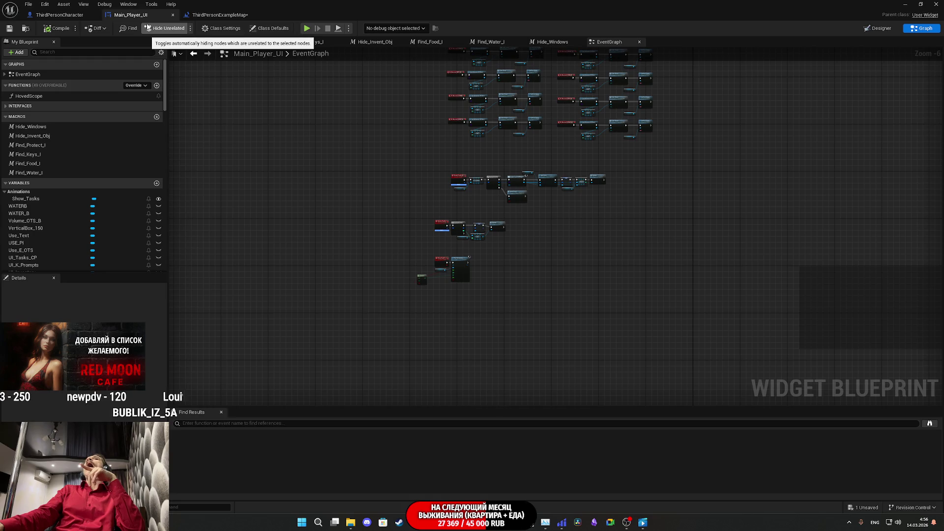
left_click(218, 15)
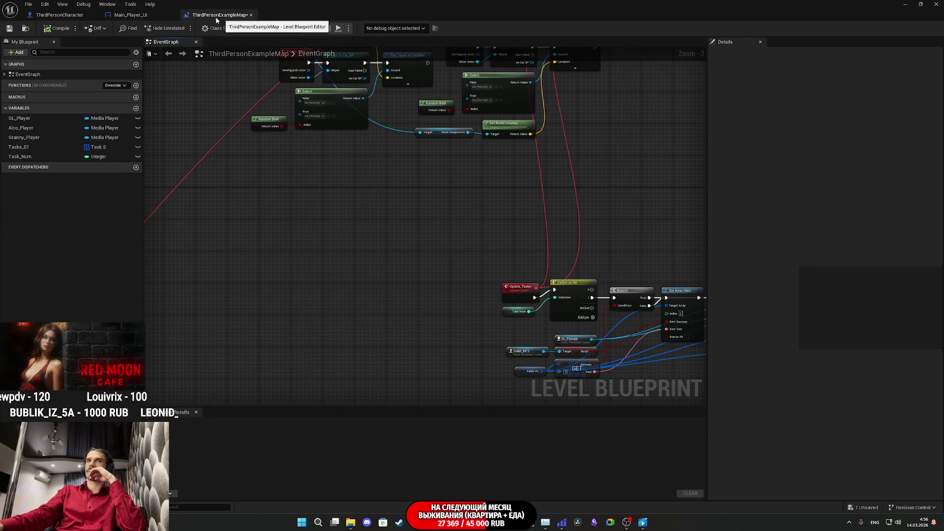
left_click(137, 16)
left_click(68, 16)
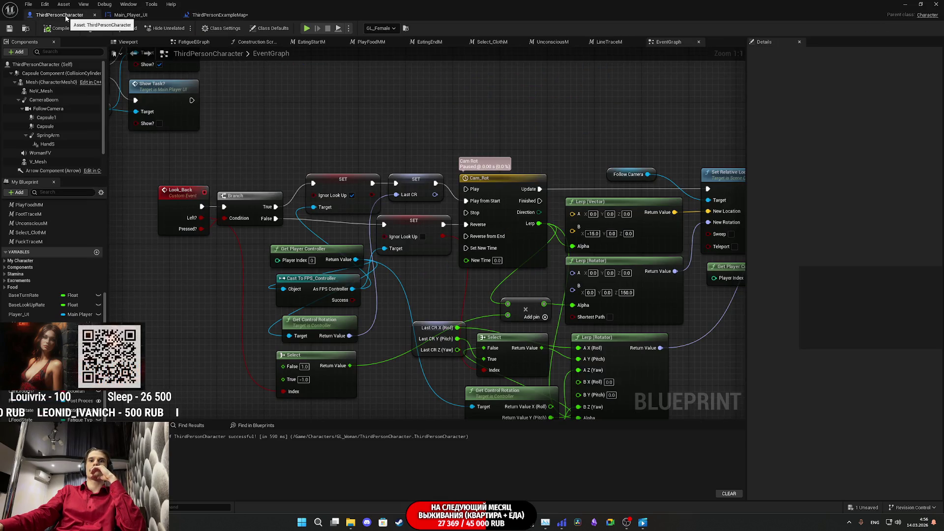
left_click(219, 15)
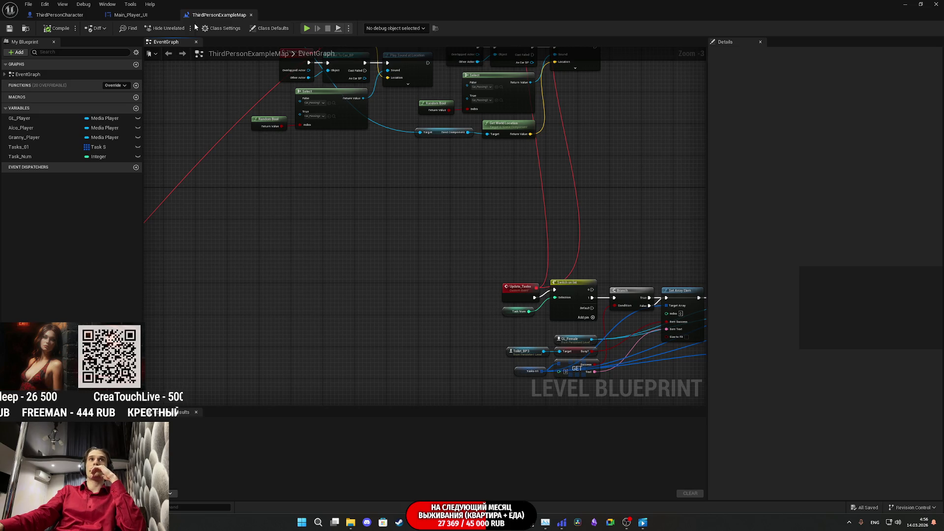
left_click(68, 17)
scroll(356, 243, "down", 5)
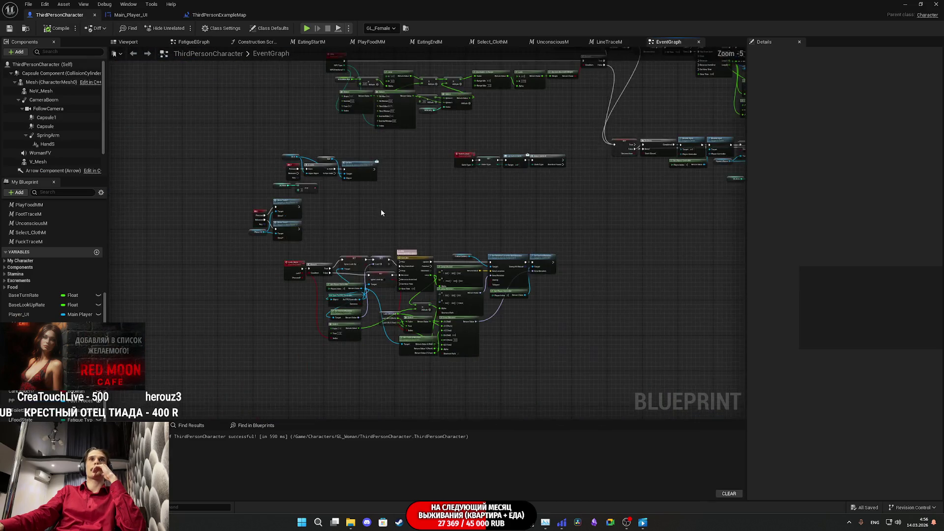
left_click(147, 17)
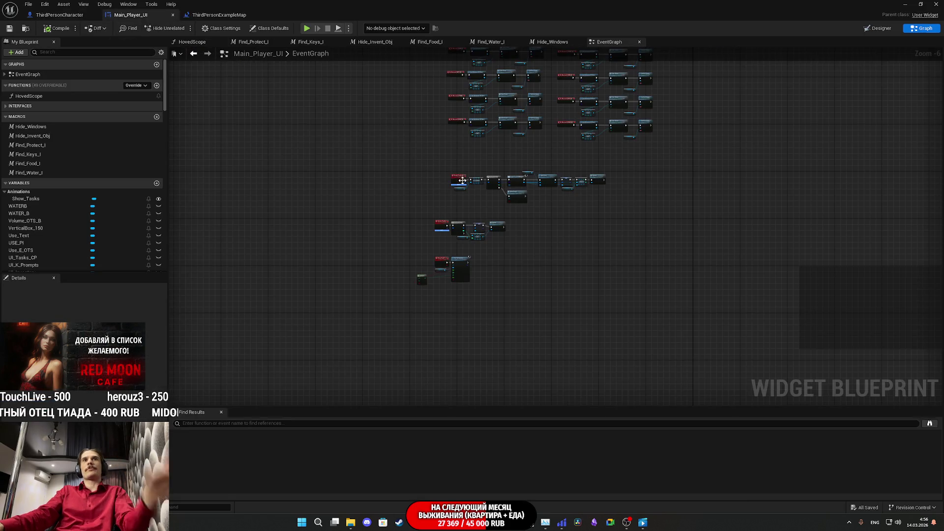
Return to the Main_Player_UI event graph and bring the Create_Tasks_UI chain into view.
left_click(208, 18)
left_click(143, 18)
scroll(473, 198, "up", 3)
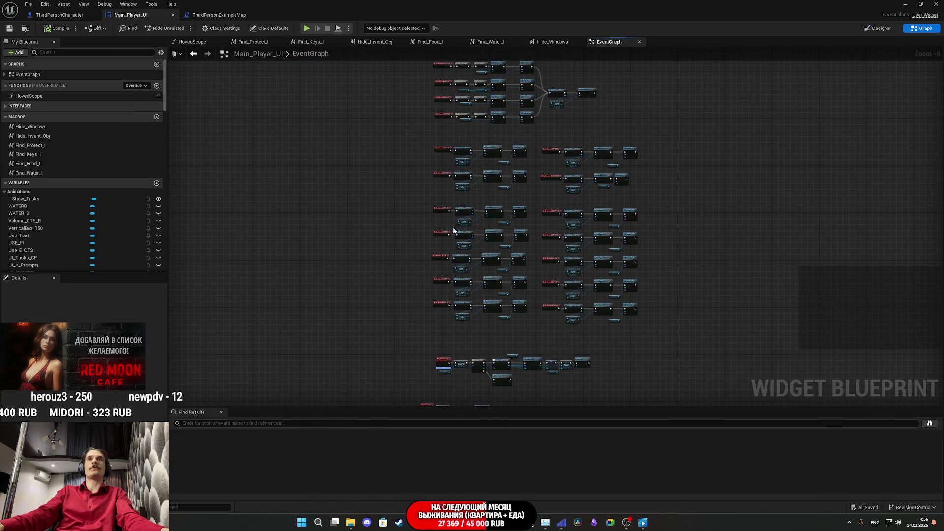
scroll(472, 226, "up", 7)
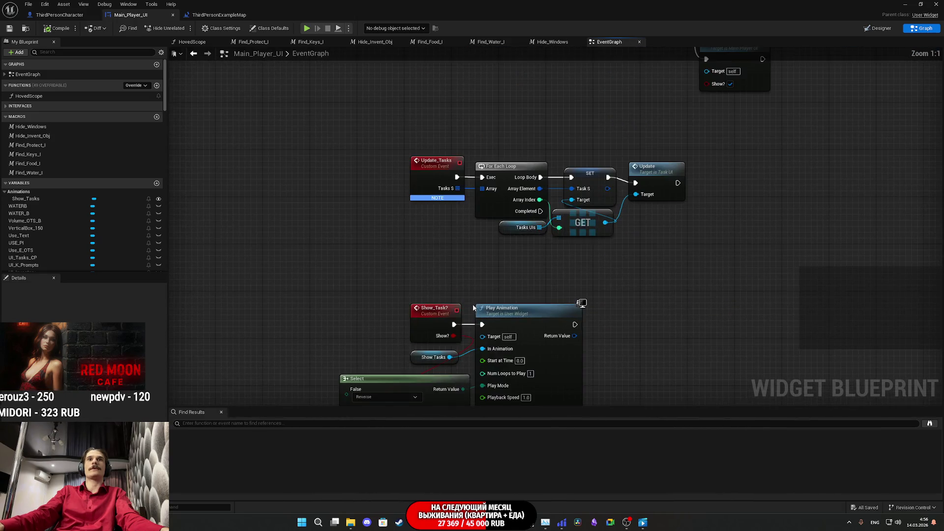
mouse_move(441, 250)
left_mouse_down()
mouse_move(439, 127)
mouse_move(392, 316)
mouse_move(269, 303)
mouse_move(342, 309)
left_mouse_up()
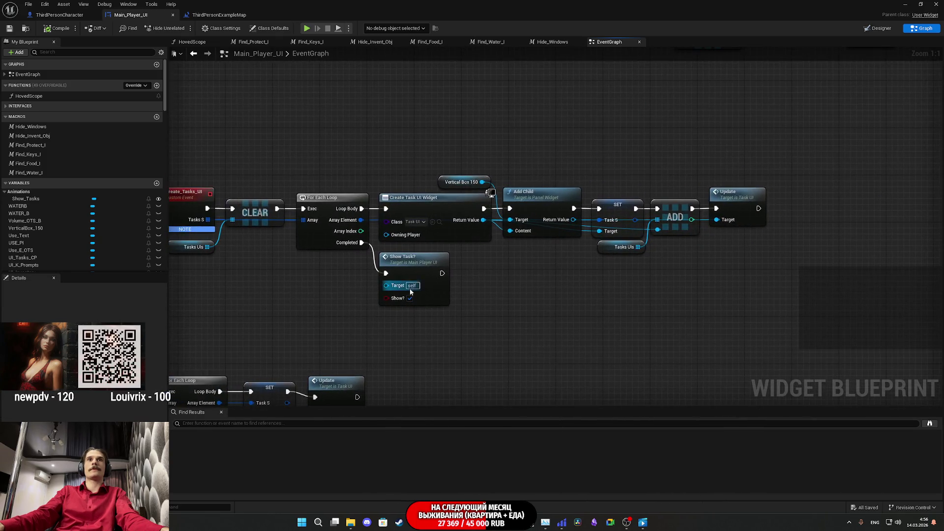
left_click_drag(409, 288, 456, 312)
left_click_drag(361, 234, 439, 228)
Add a Delay node with a 10-second duration after Show Task?
mouse_move(554, 285)
left_mouse_down()
mouse_move(506, 274)
mouse_move(573, 292)
left_mouse_up()
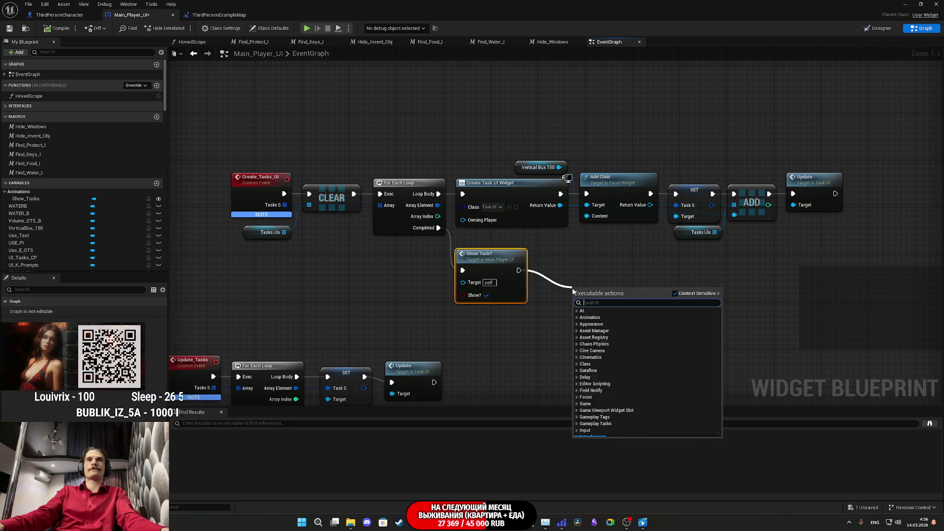
type("dela")
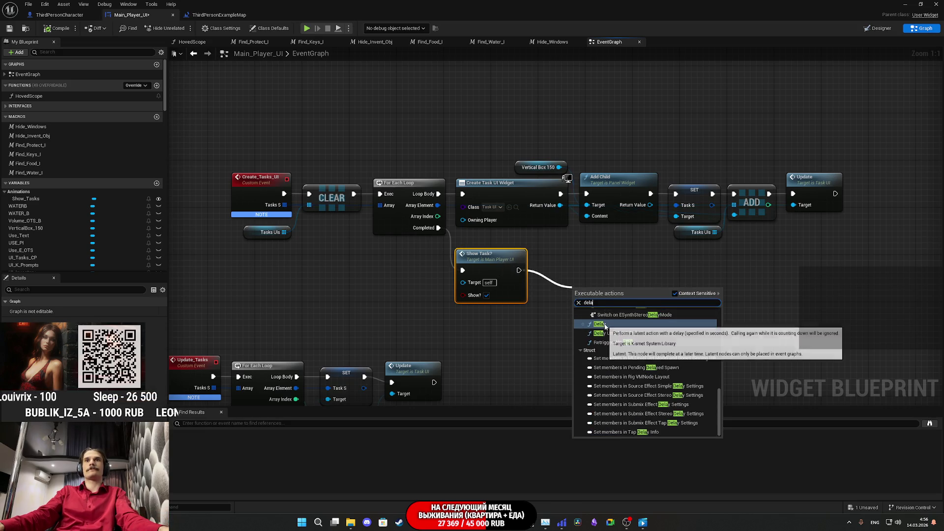
left_click(605, 326)
left_click_drag(601, 304, 566, 270)
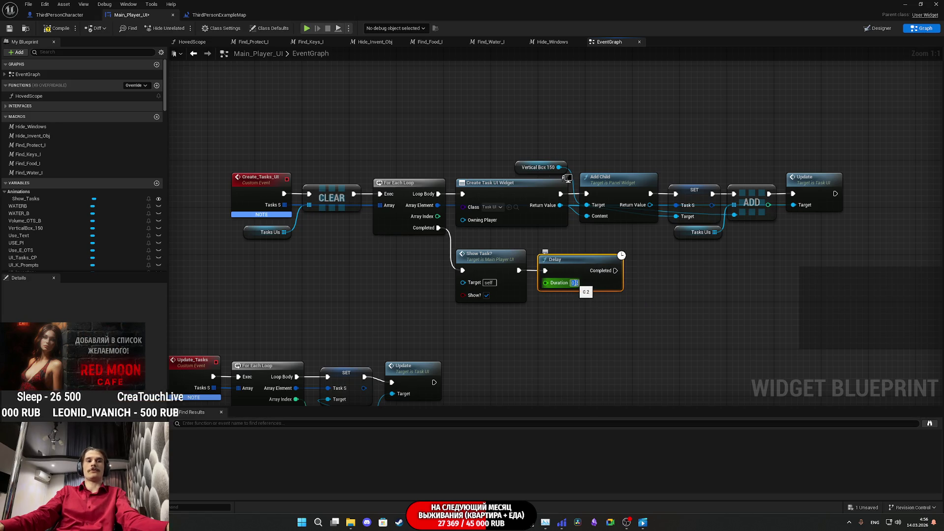
type("10")
key("Return")
left_click(615, 303)
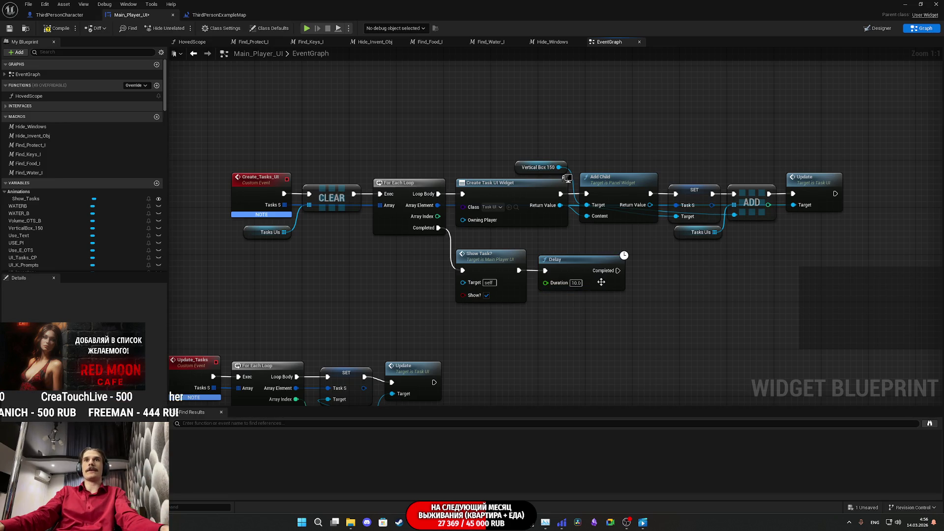
Paste a copy of Show Task? after the Delay with Show? unticked, then compile and save.
left_click(511, 274)
left_click(644, 273)
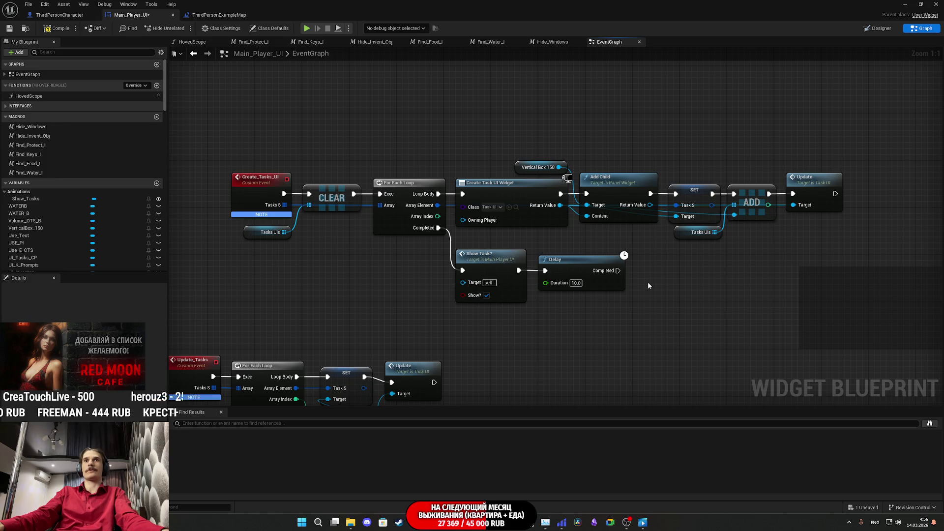
key("ctrl+v")
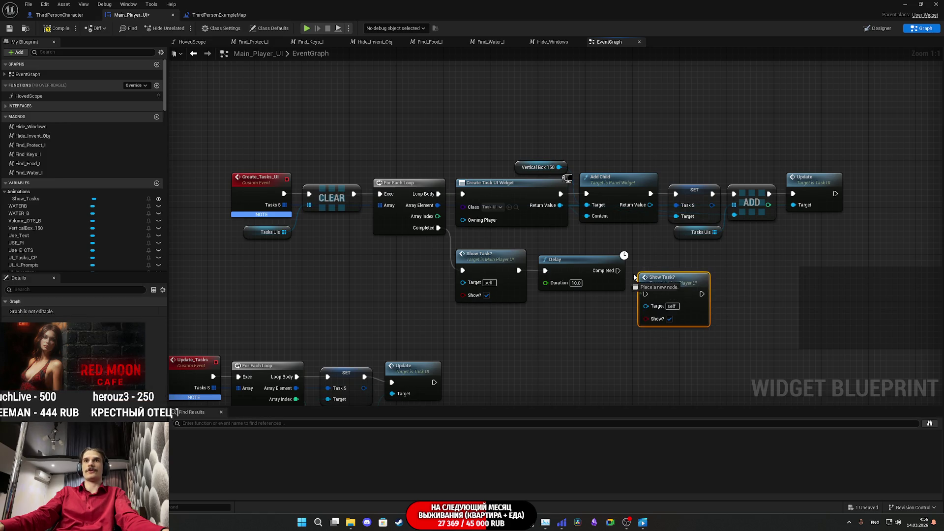
left_click_drag(664, 278, 659, 255)
left_click(663, 295)
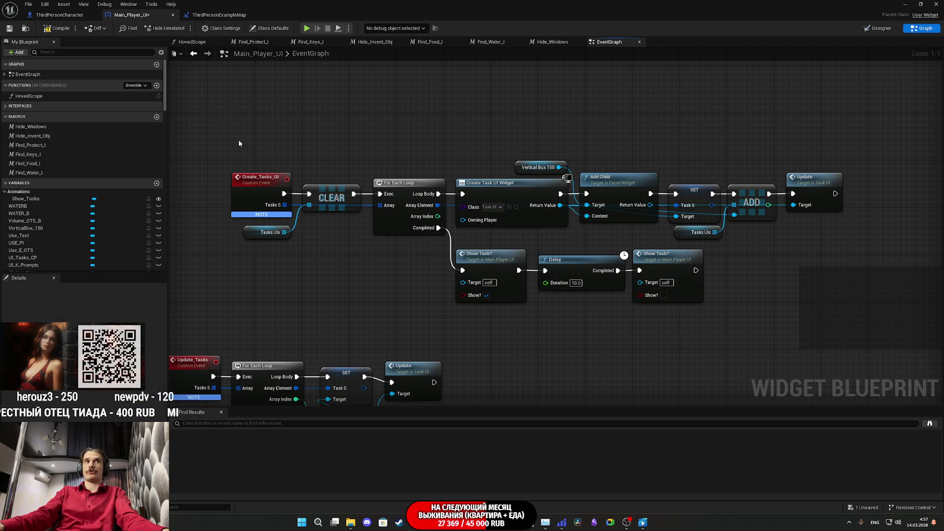
left_click(10, 30)
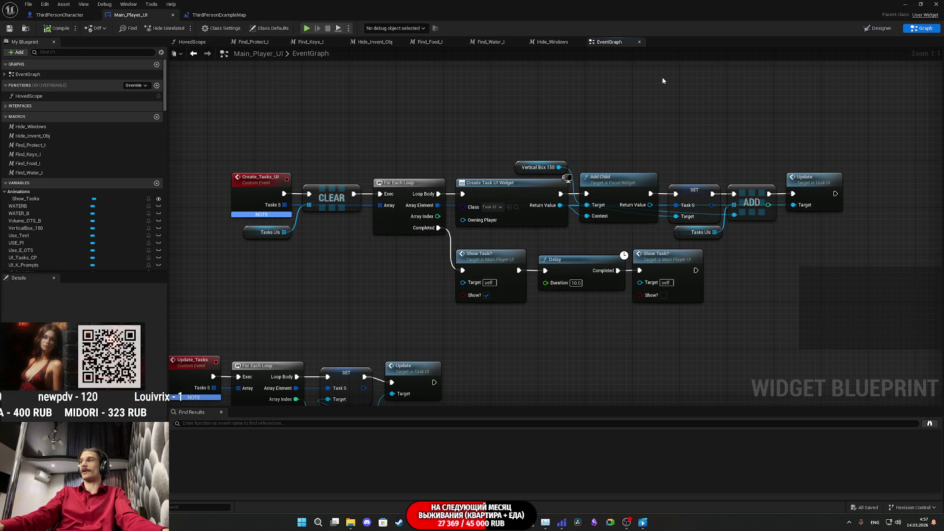
Start the play-test from the level editor and switch on the toilet light.
left_click(908, 4)
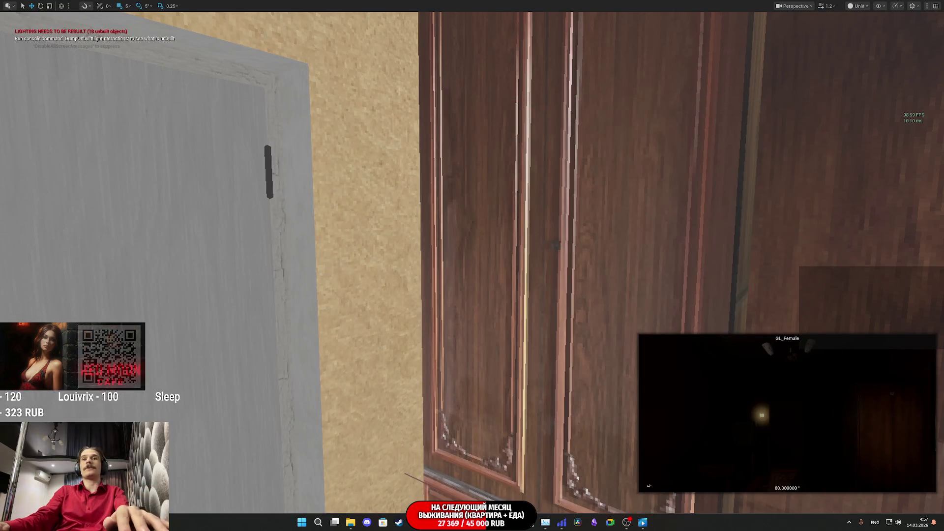
key("alt+p")
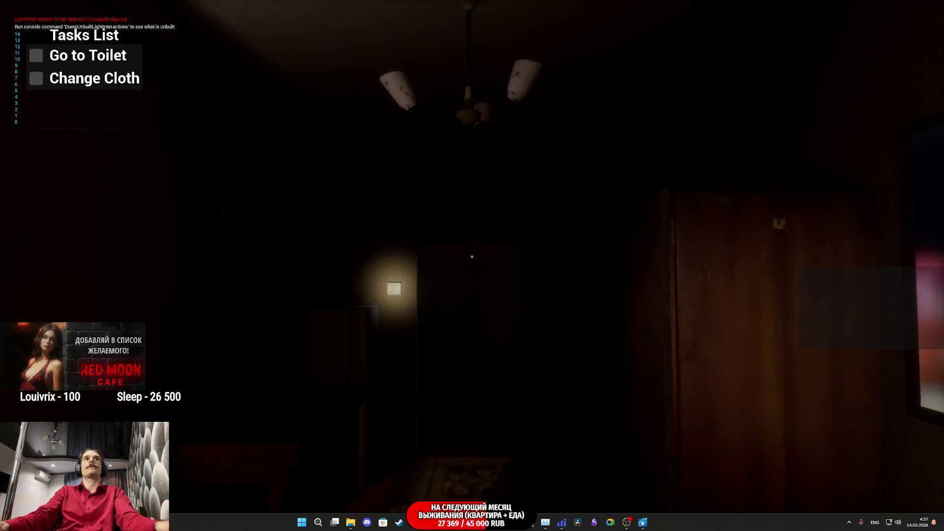
key("w")
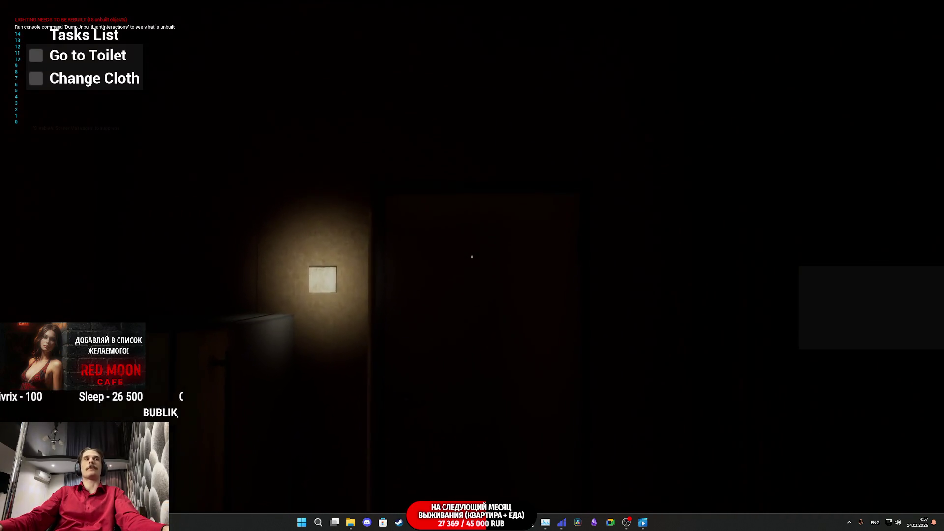
left_click(471, 256)
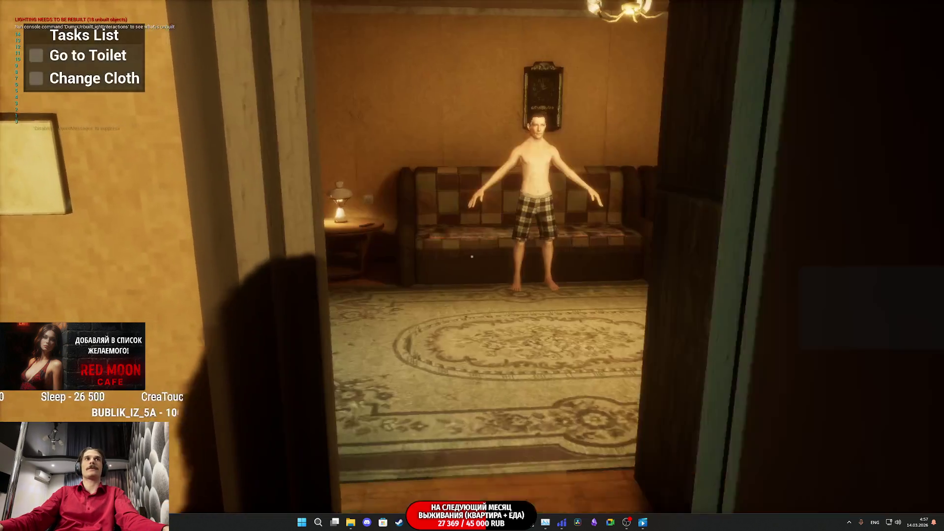
Walk past the sofa and TV to the balcony door and open it.
key("w")
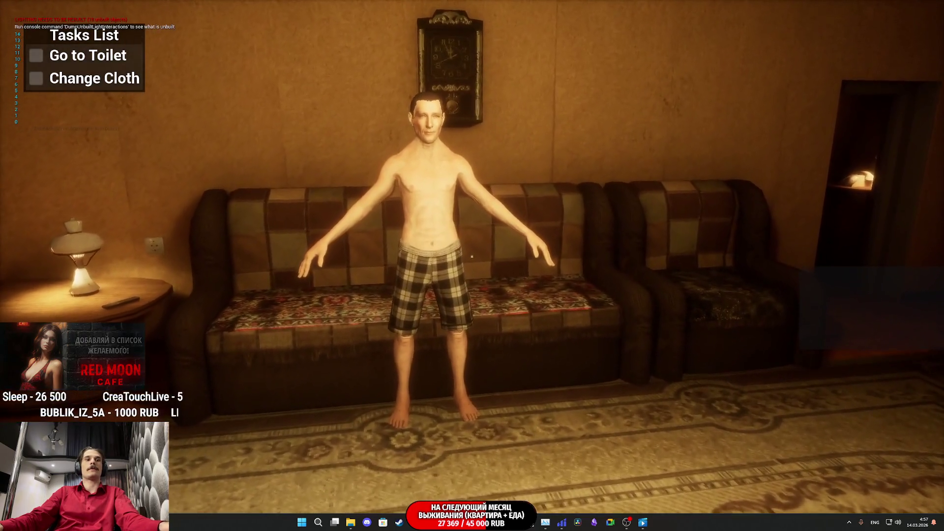
key("w")
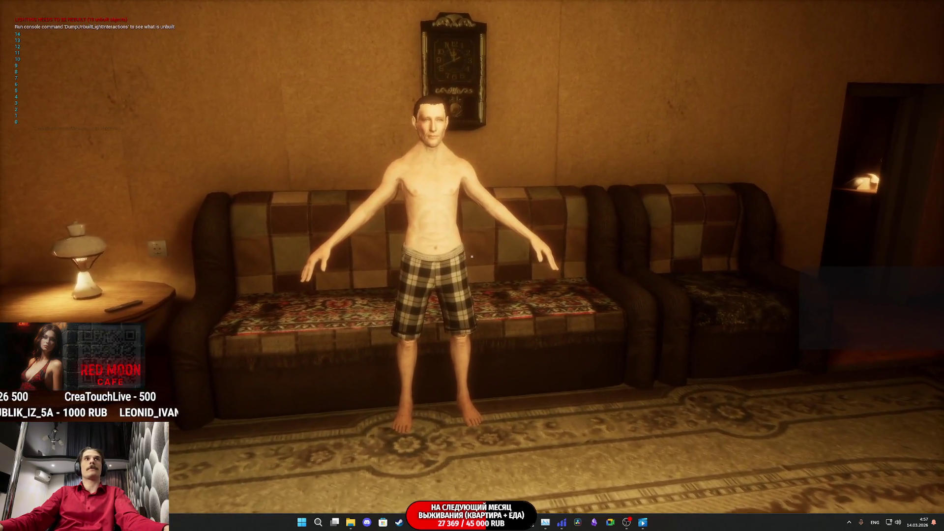
key("w")
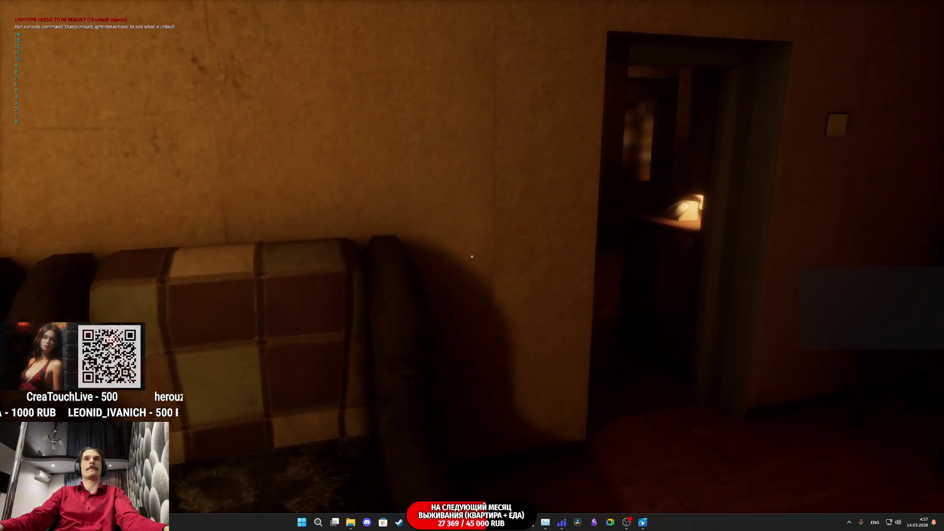
key("w")
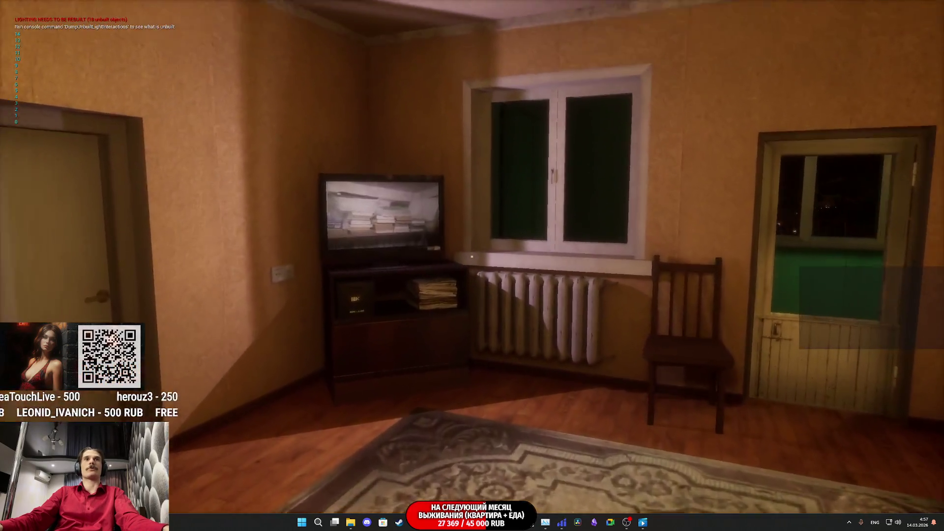
left_click(472, 256)
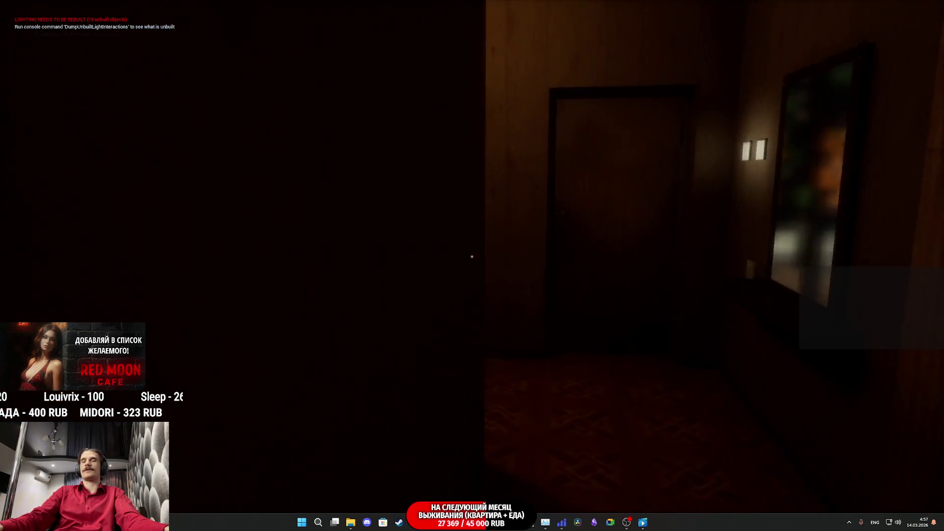
Walk through the kitchen to the toilet, switch its light on and use it.
key("w")
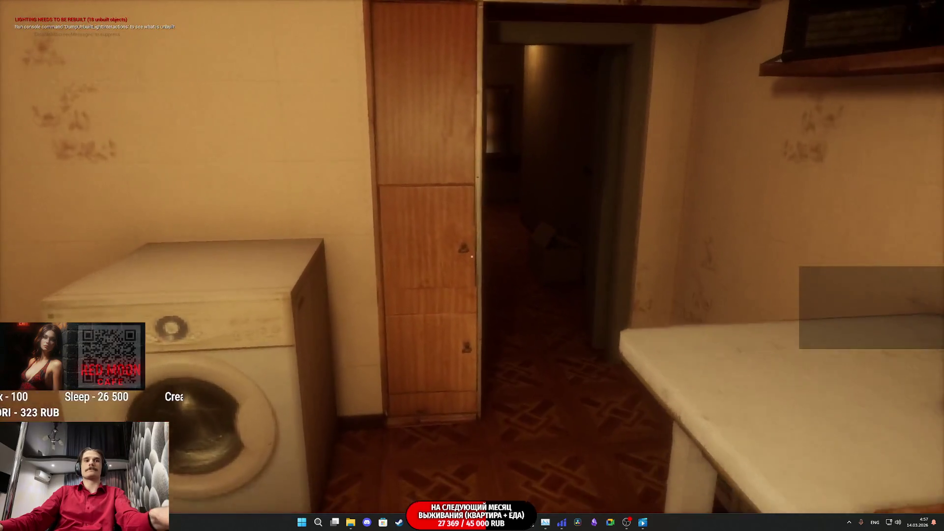
key("w")
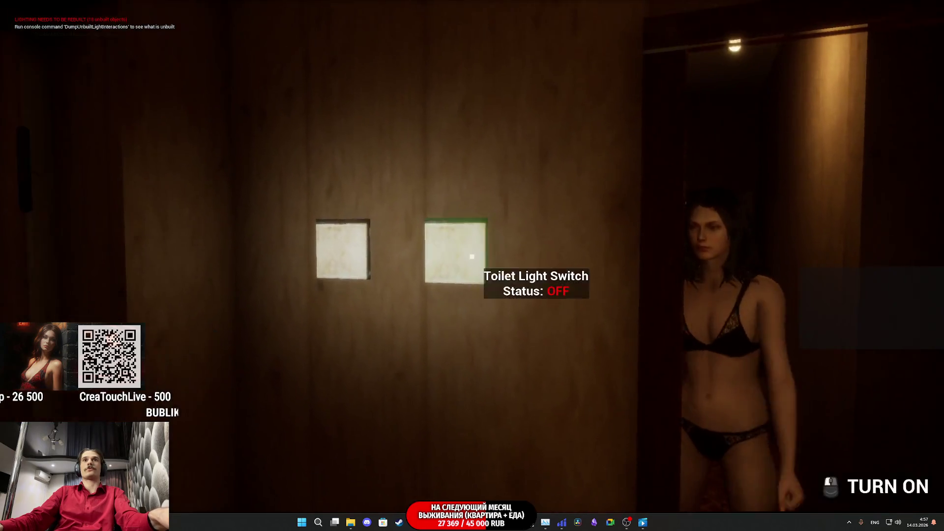
left_click(472, 256)
key("w")
key("w")
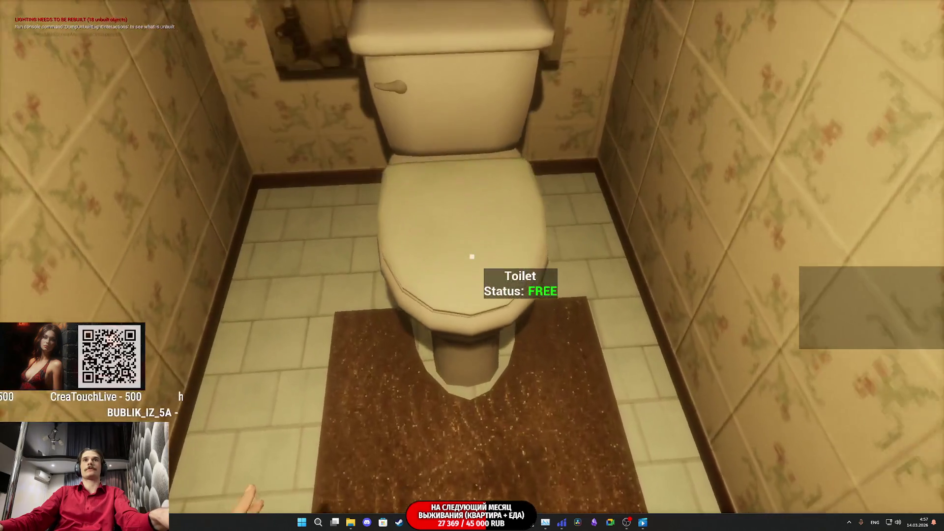
left_click(472, 256)
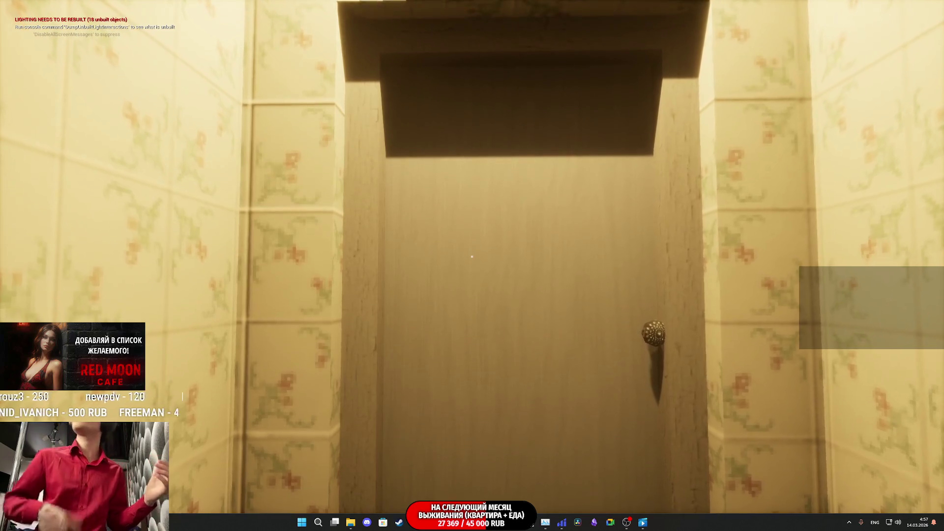
Leave the toilet, go into the bedroom, and take the red shirt from the closet.
left_click(472, 256)
key("w")
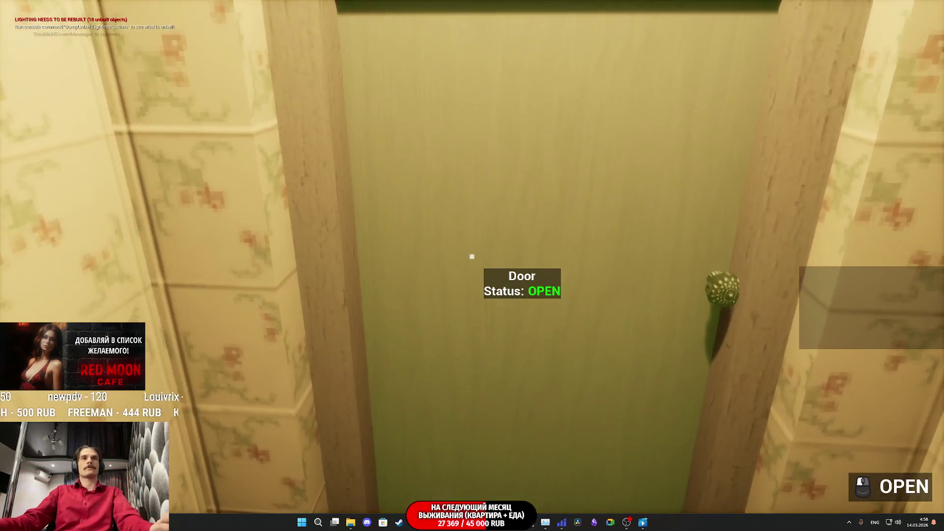
left_click(473, 256)
key("w")
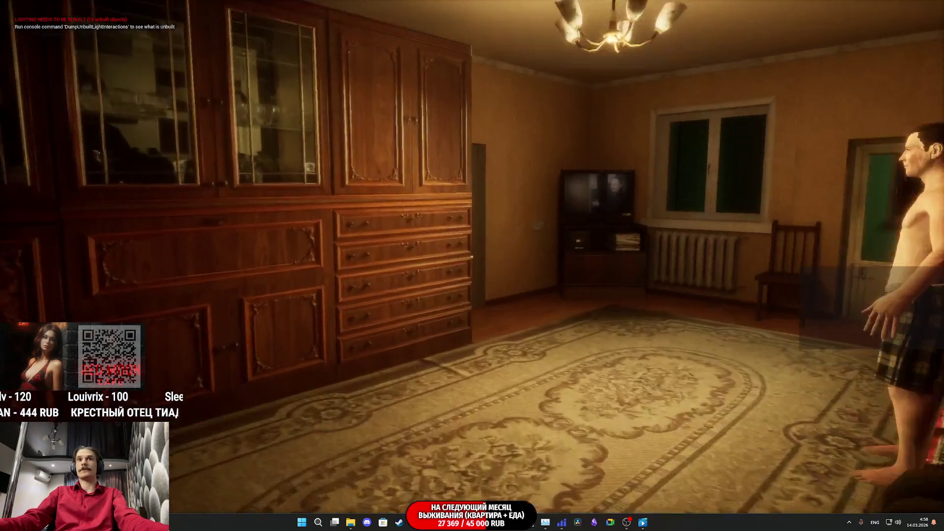
key("w")
left_click(472, 256)
key("w")
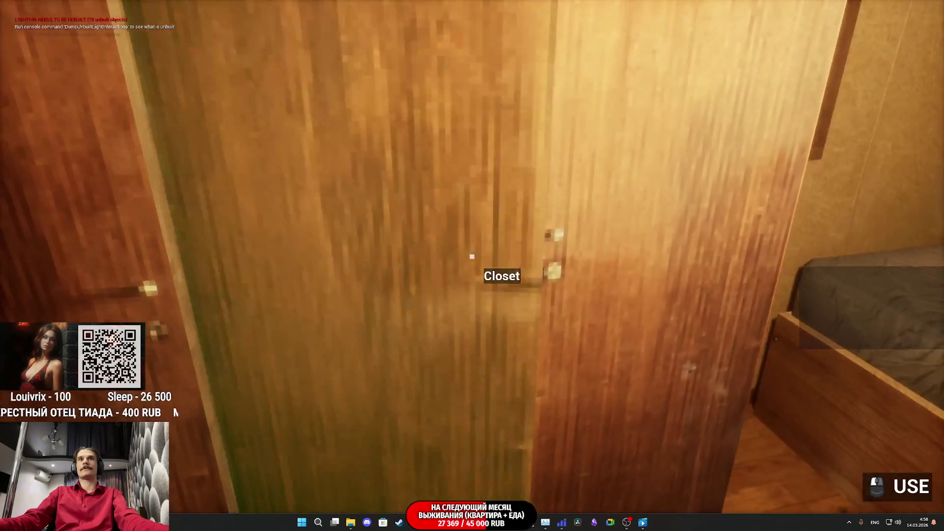
left_click(472, 256)
left_click(472, 256)
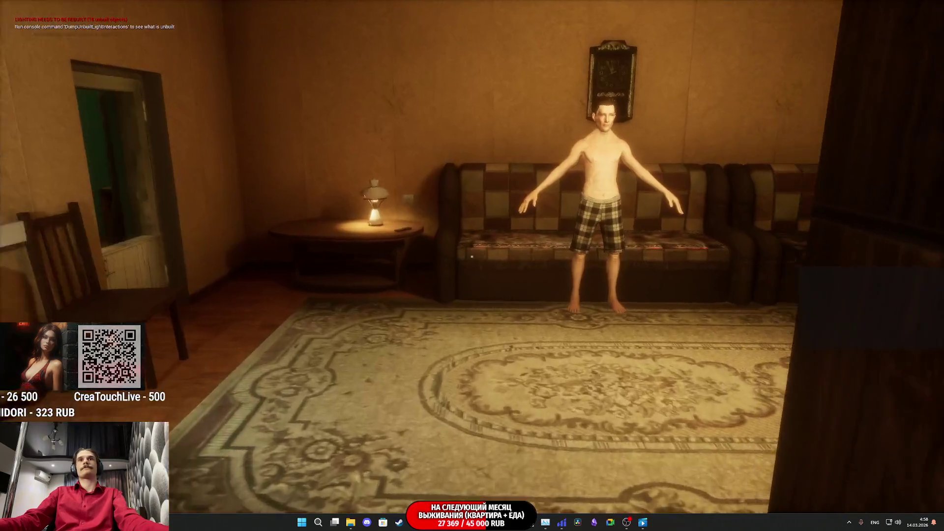
key("w")
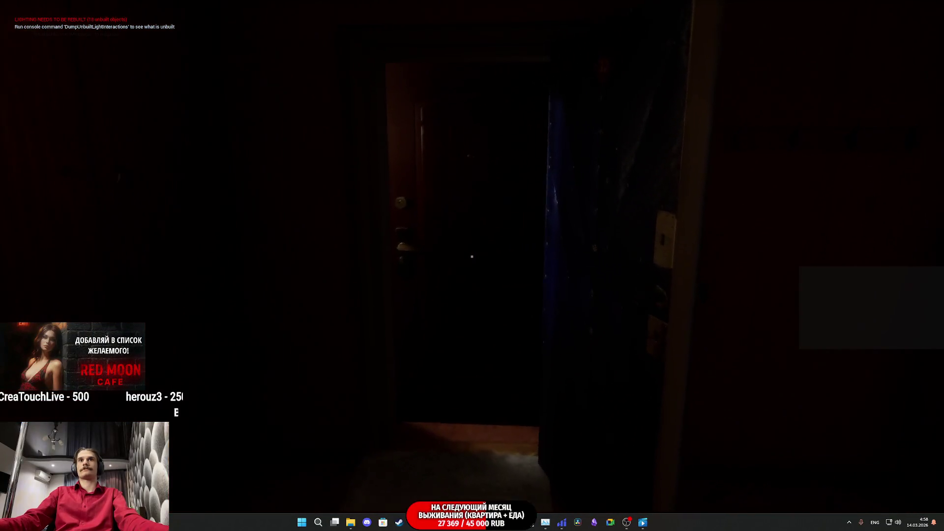
Leave through the apartment front door and walk the hallways past the elevators to the balcony.
key("w")
left_click(471, 256)
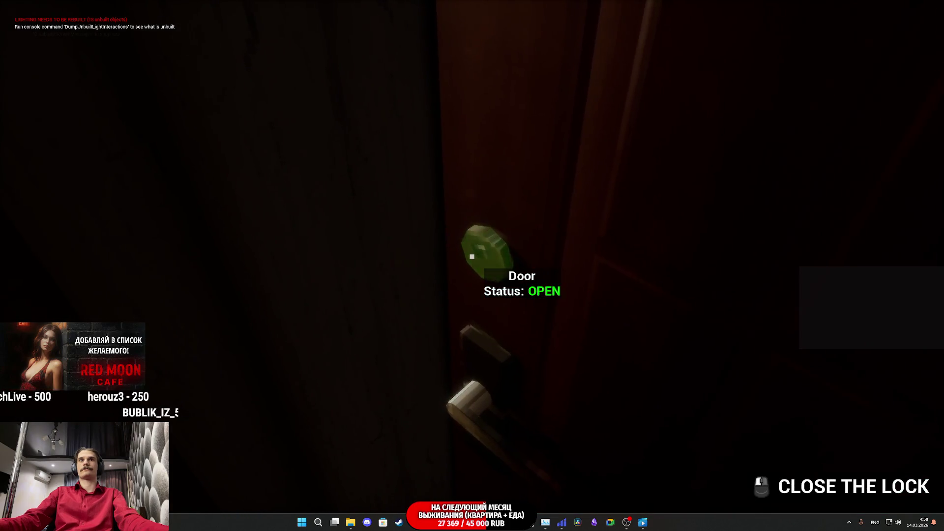
key("w")
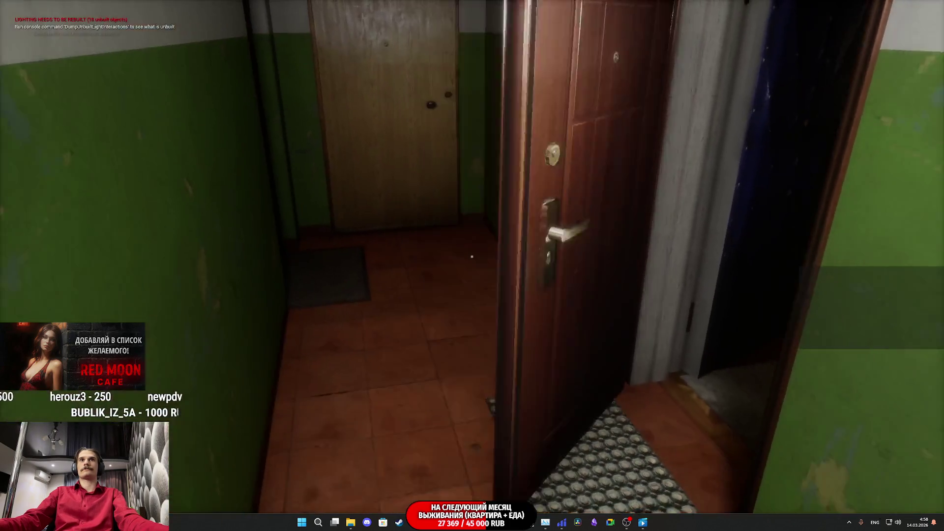
key("w")
key("w")
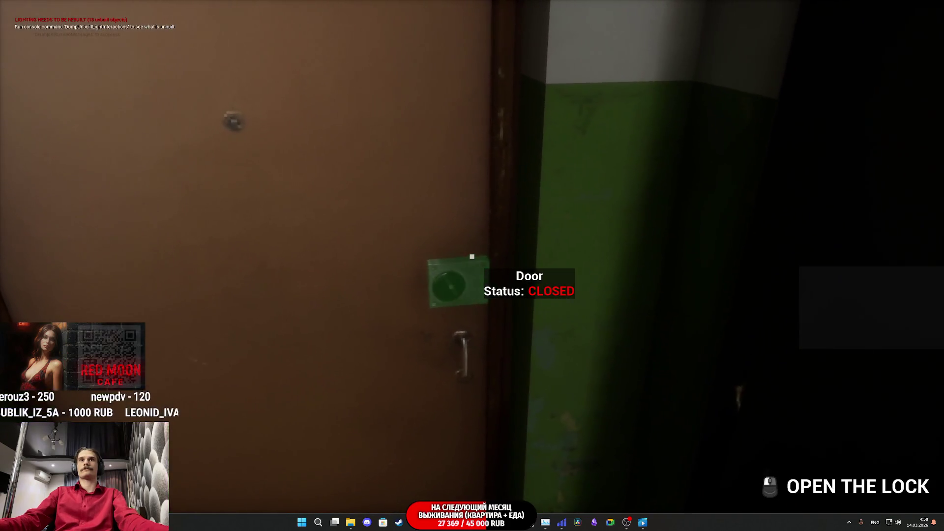
left_click(472, 256)
key("w")
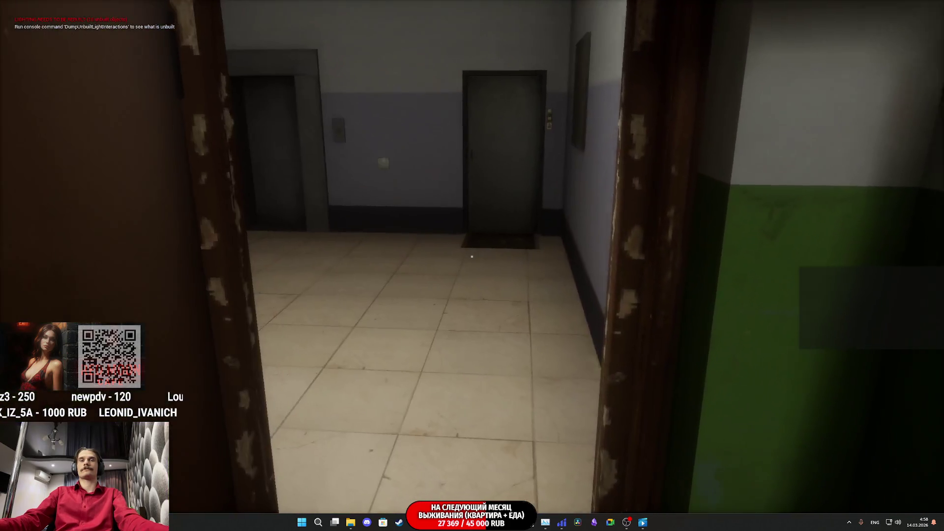
key("w")
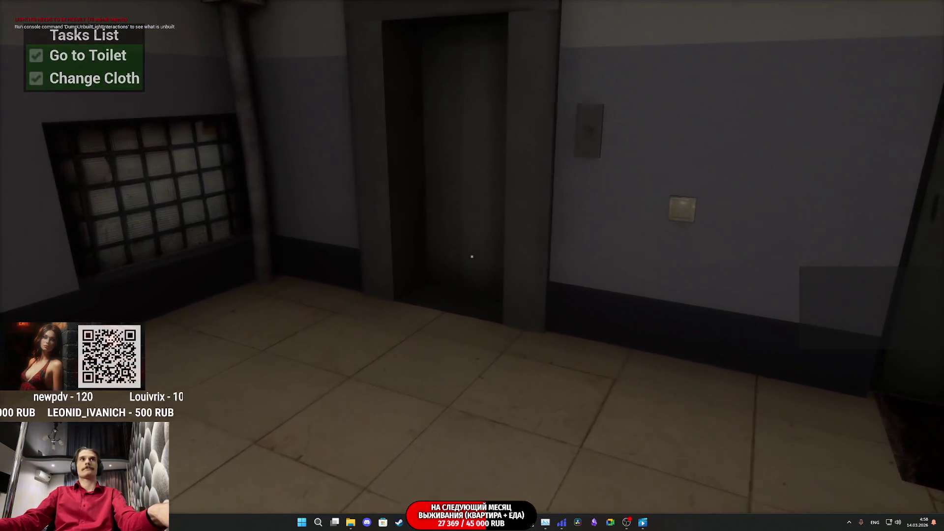
key("w")
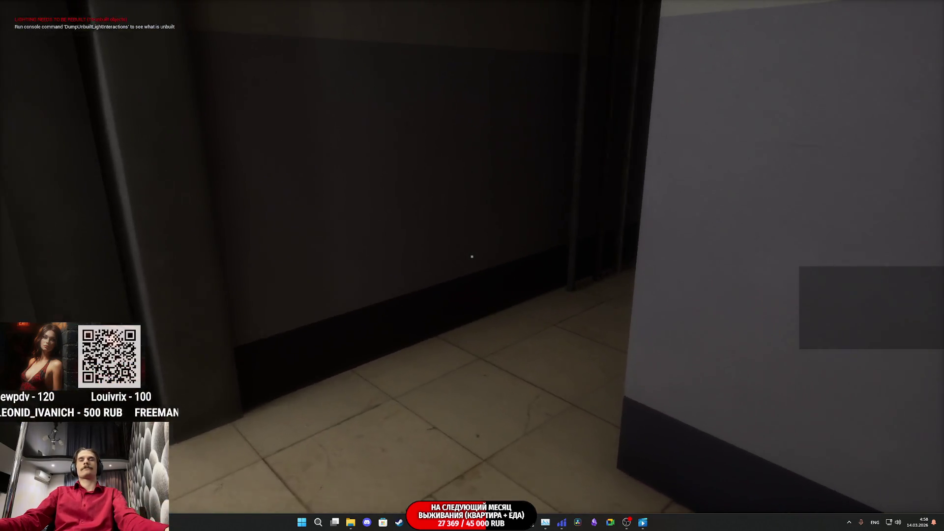
key("w")
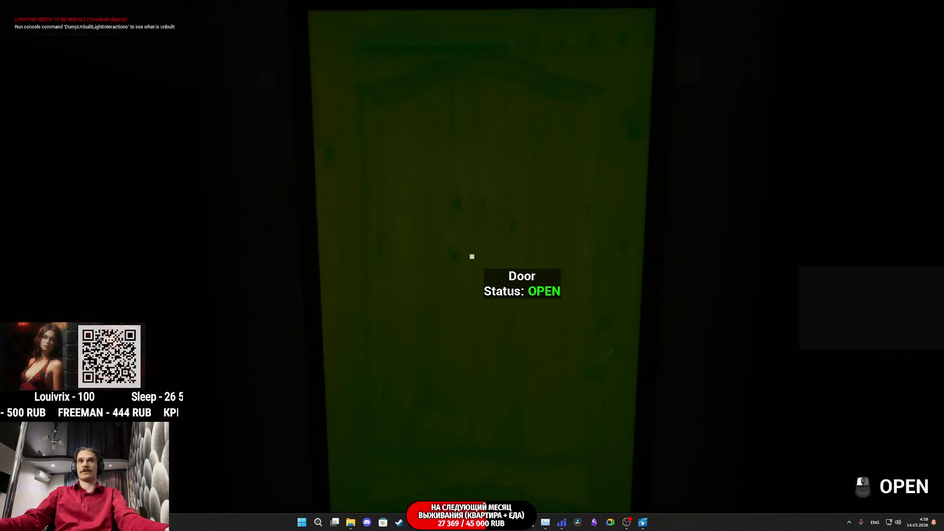
left_click(471, 256)
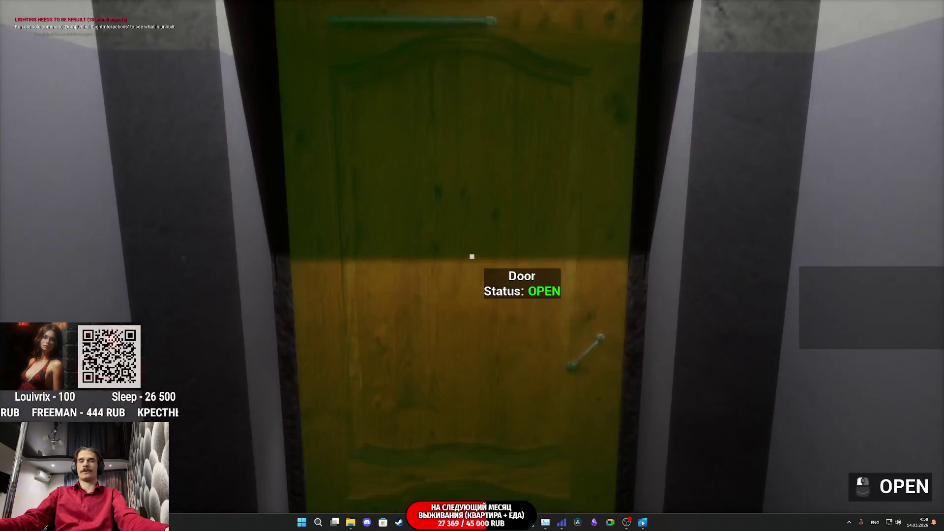
left_click(471, 256)
Descend the stairwell to the ground floor and open the building door to the street.
key("w")
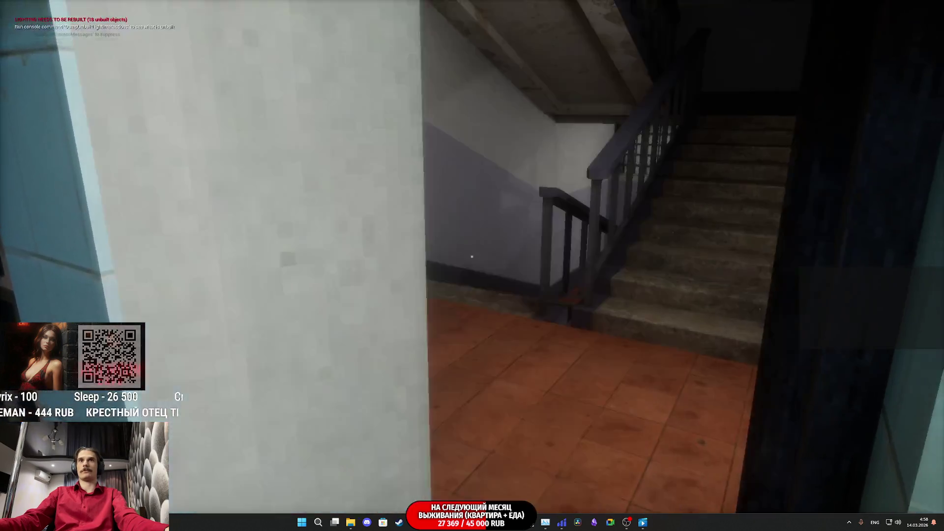
key("w")
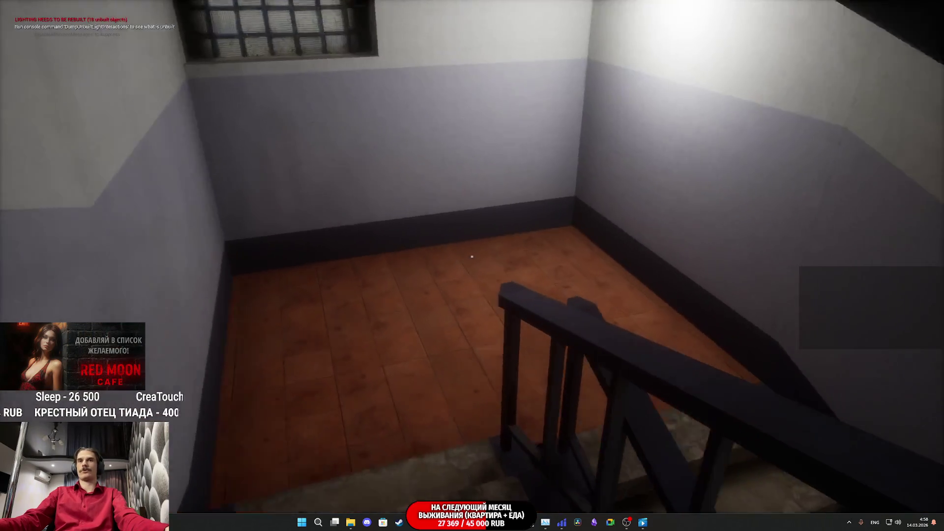
key("w")
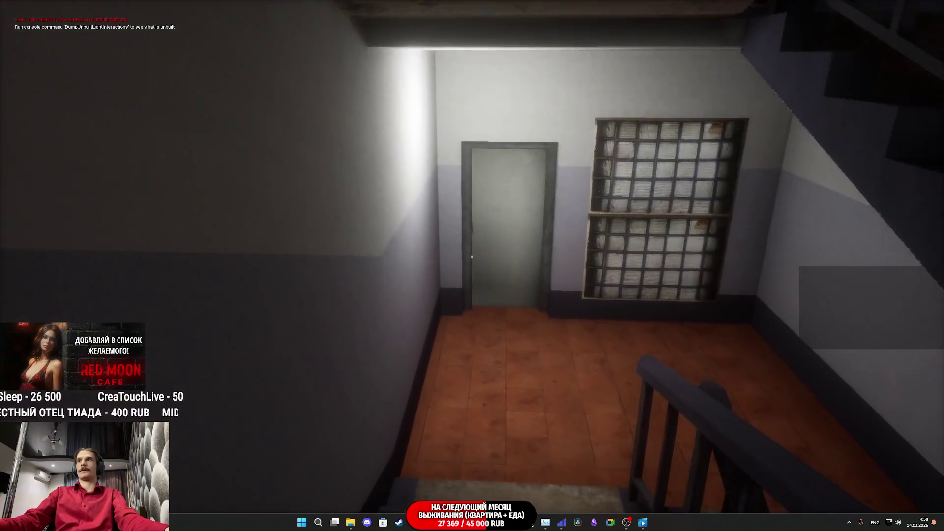
key("w")
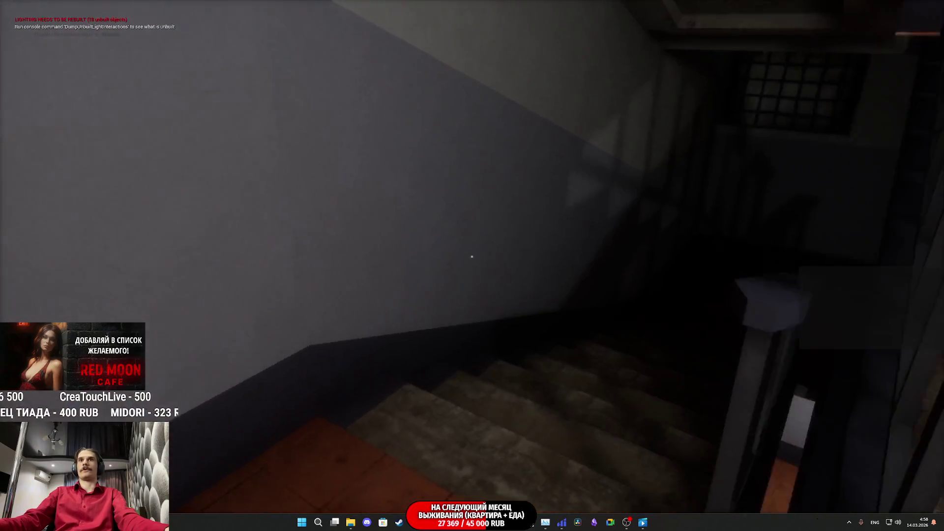
key("w")
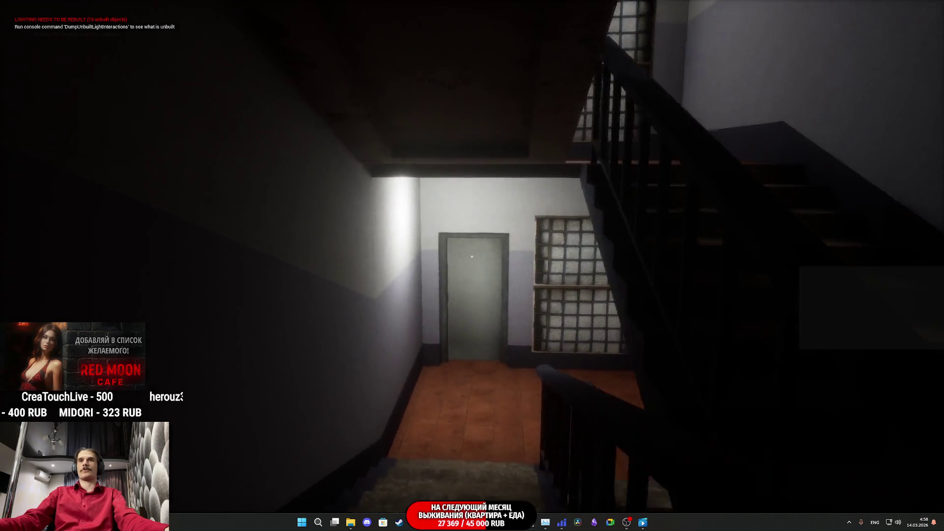
key("w")
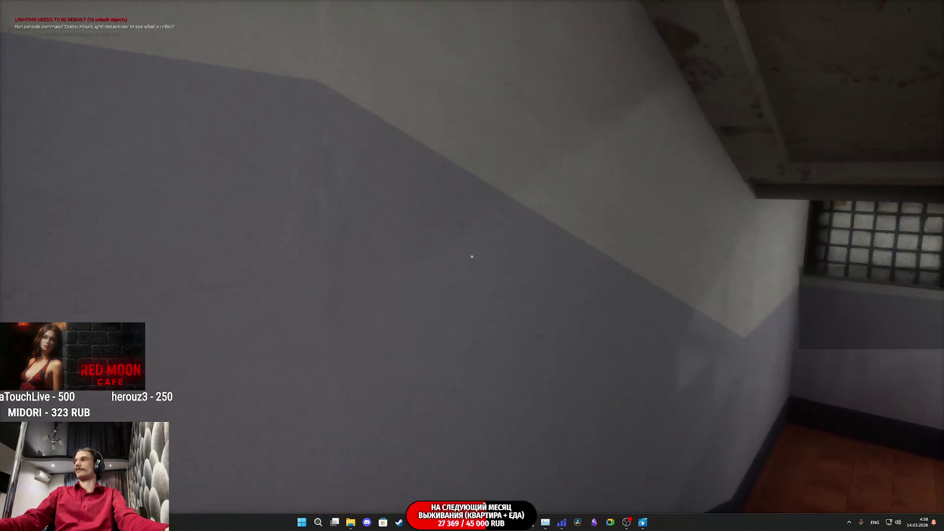
key("w")
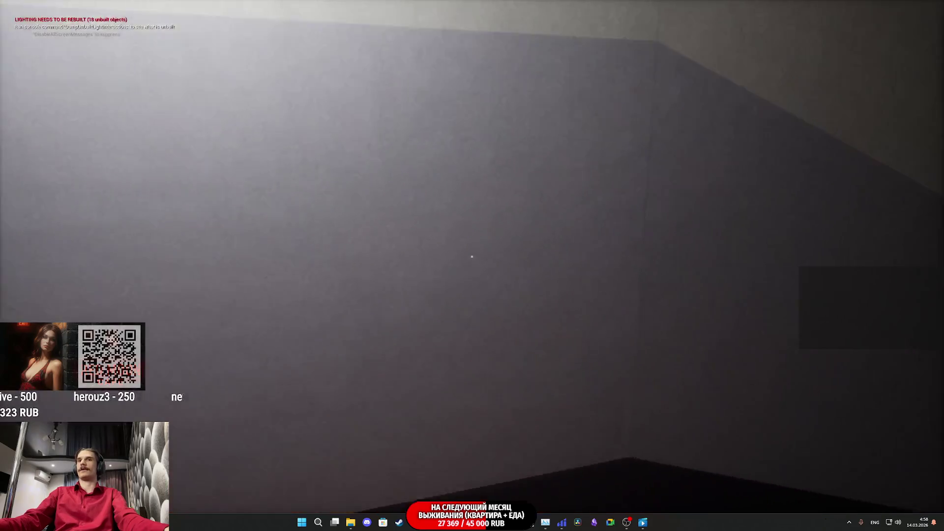
key("w")
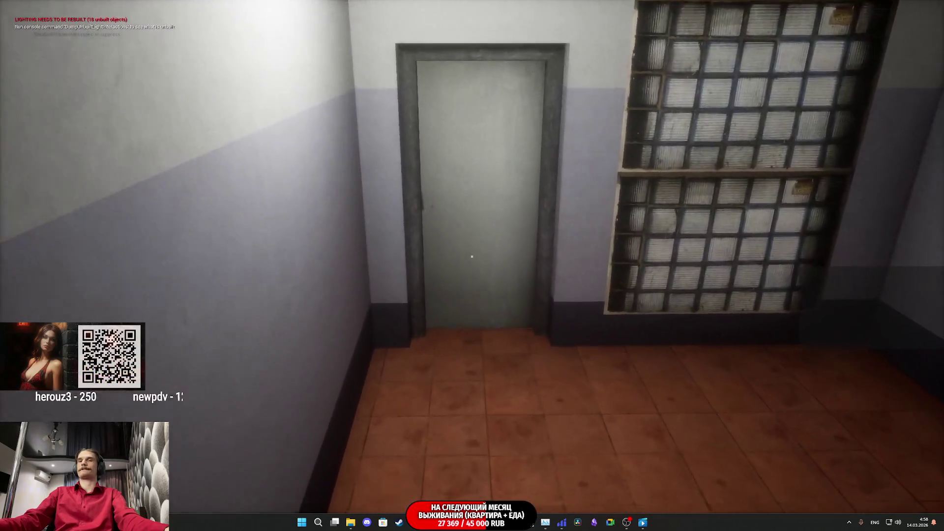
key("w")
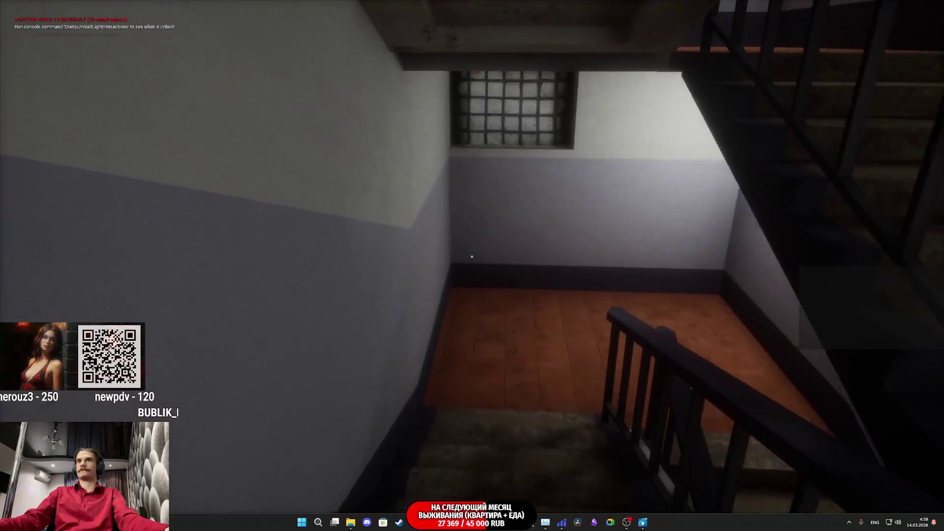
key("w")
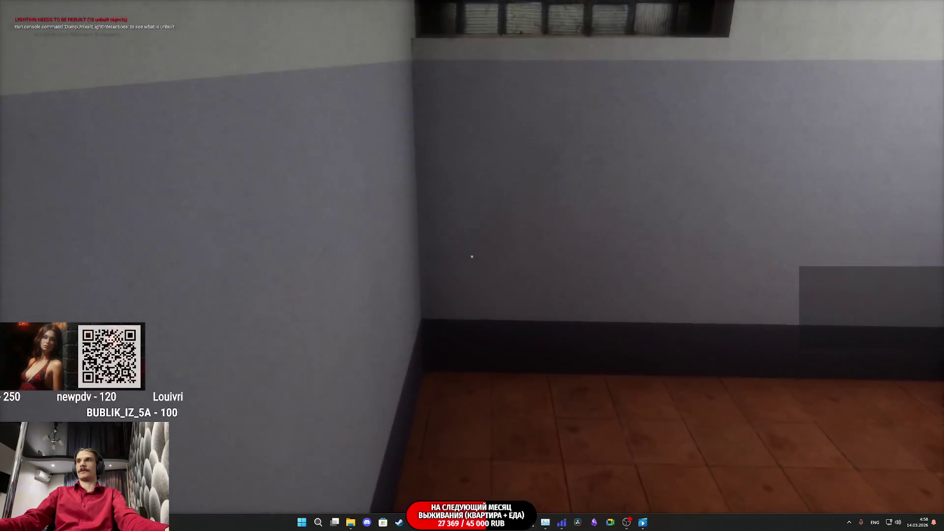
key("w")
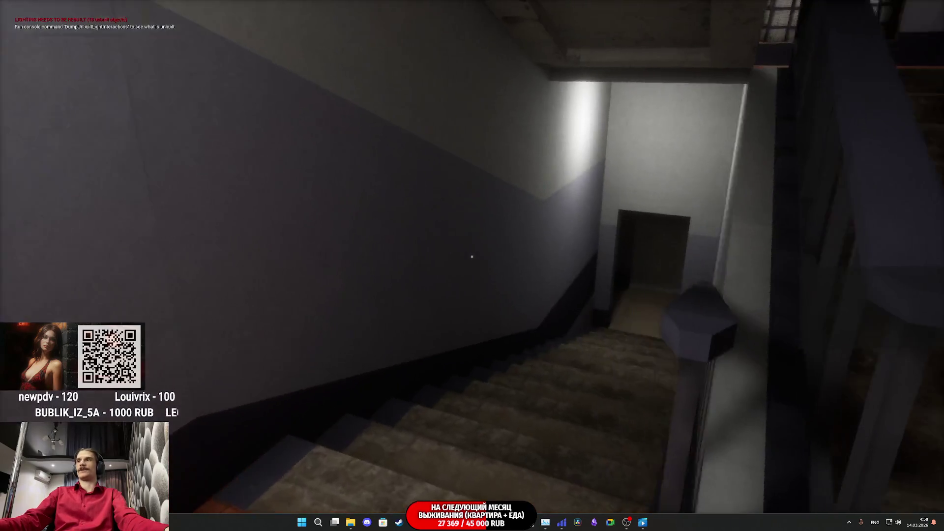
key("w")
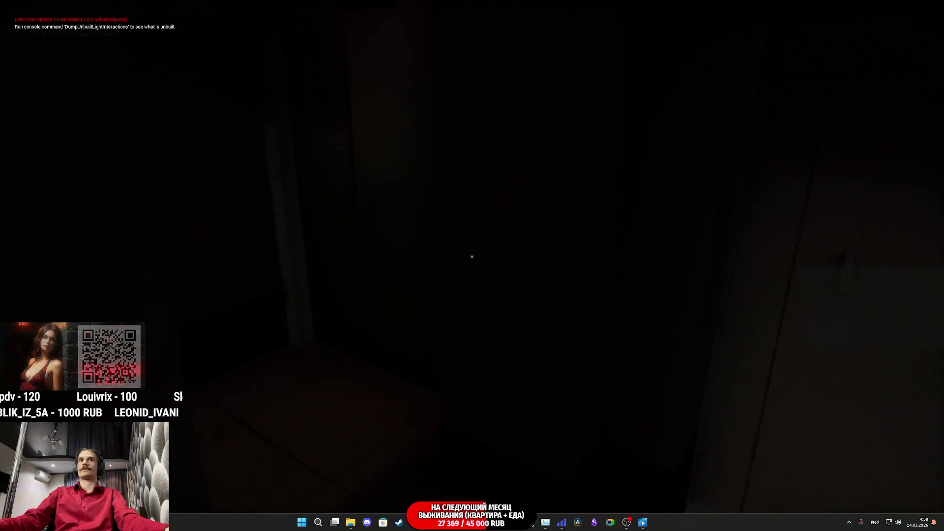
left_click(473, 256)
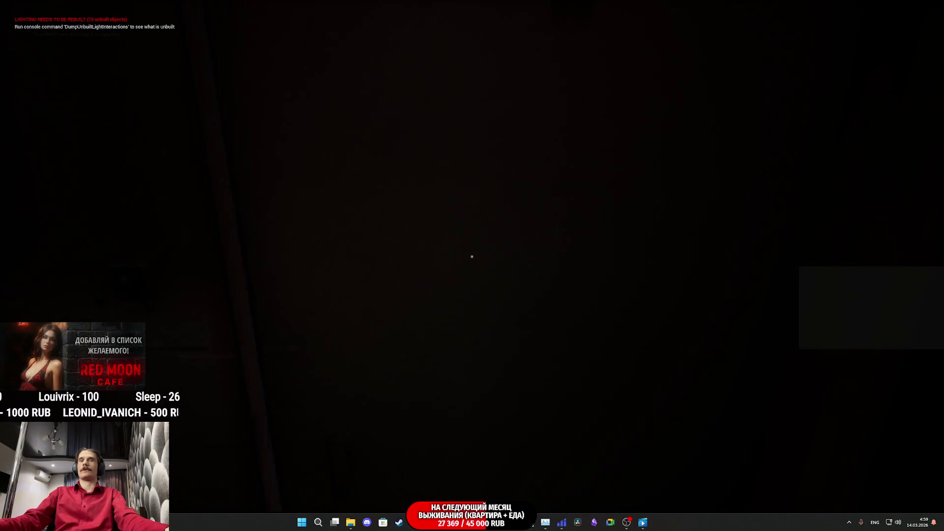
Walk down the street to the Red Moon Cafe's OPEN door.
key("w")
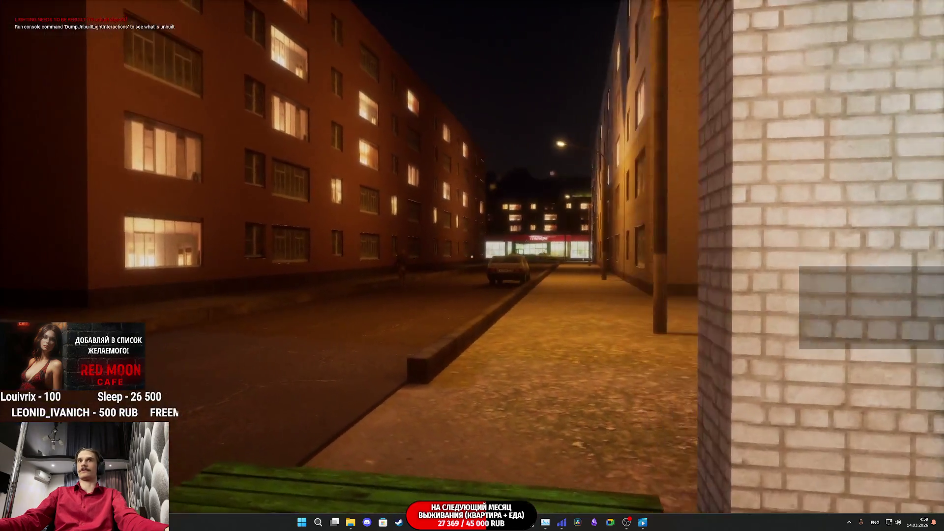
key("w")
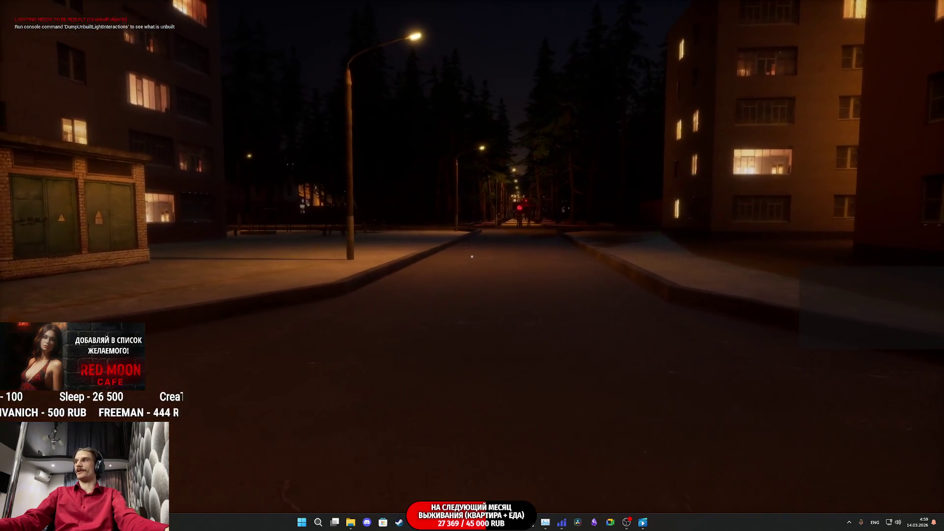
key("w")
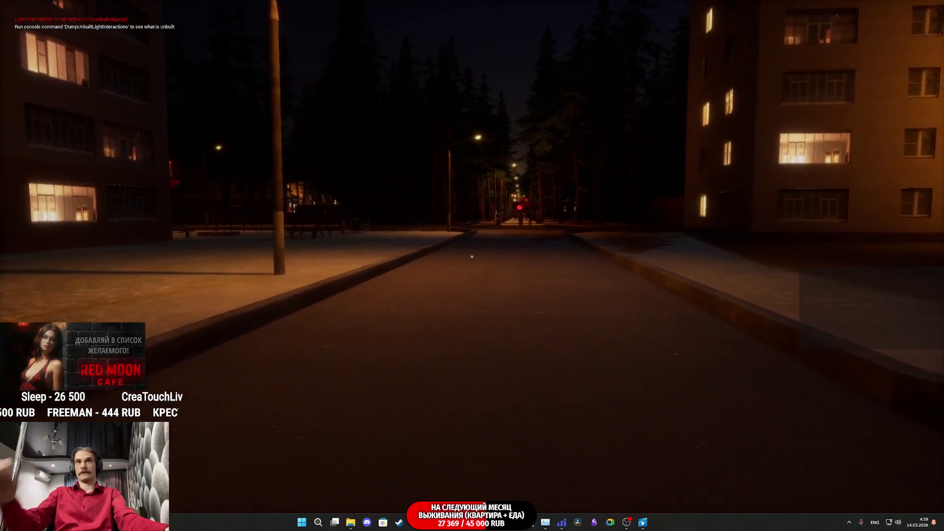
key("w")
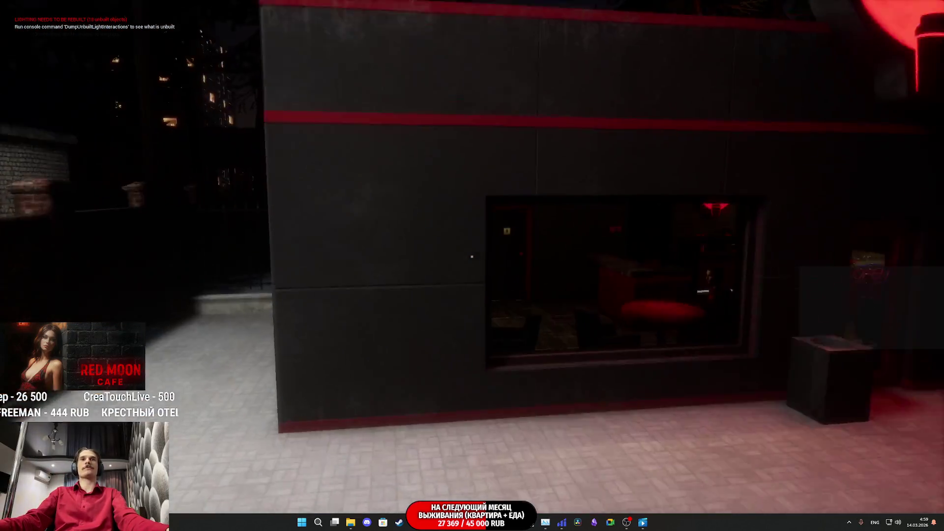
key("w")
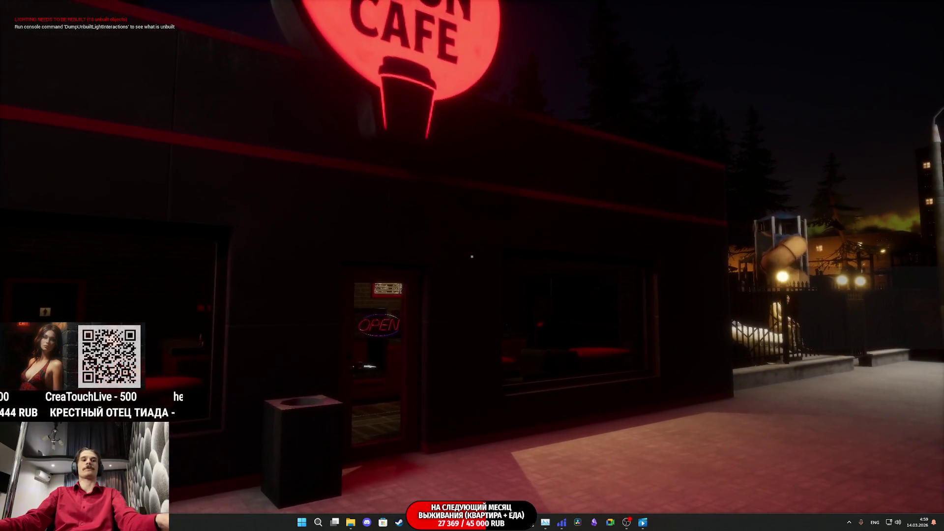
key("w")
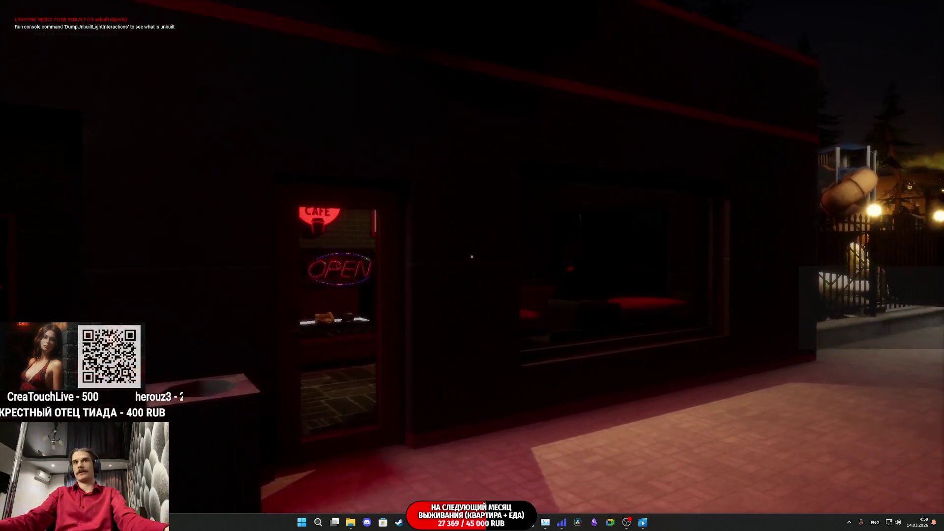
key("w")
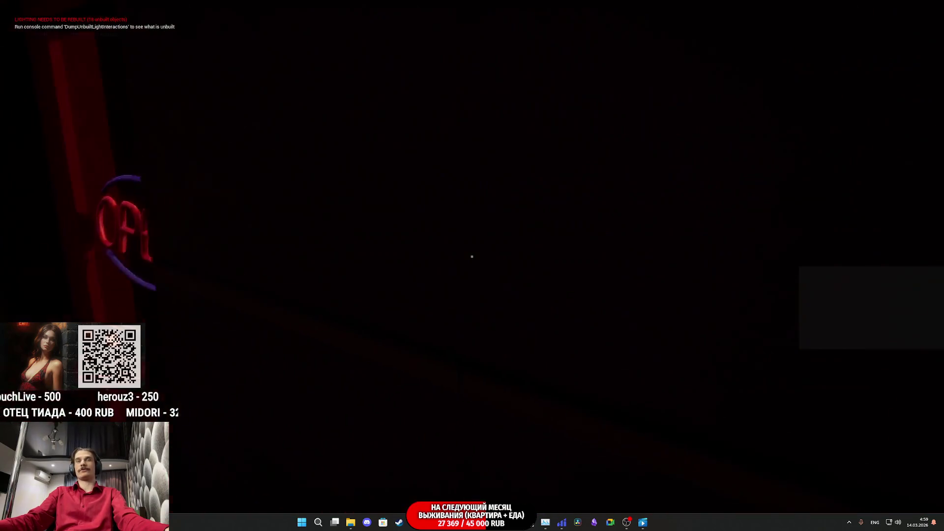
Continue along the fence past the parked car to the red door and try opening it.
key("w")
key("w")
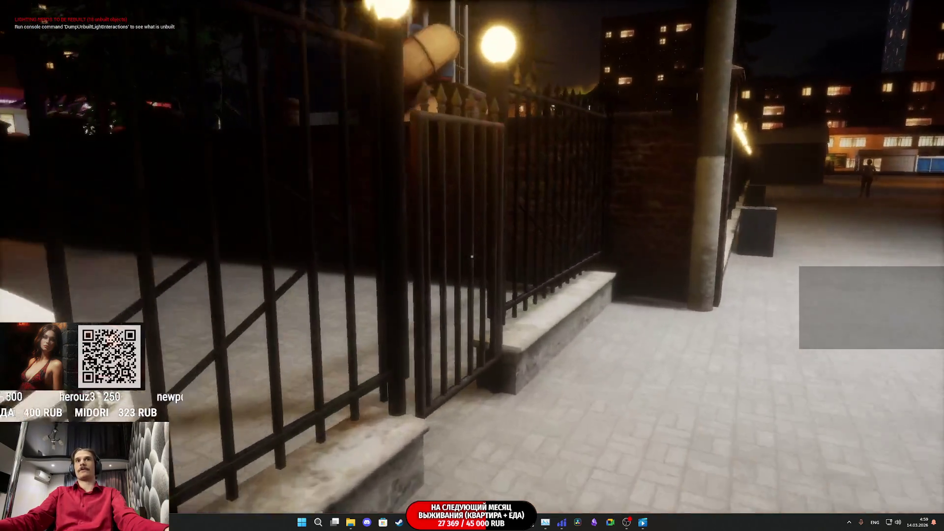
key("w")
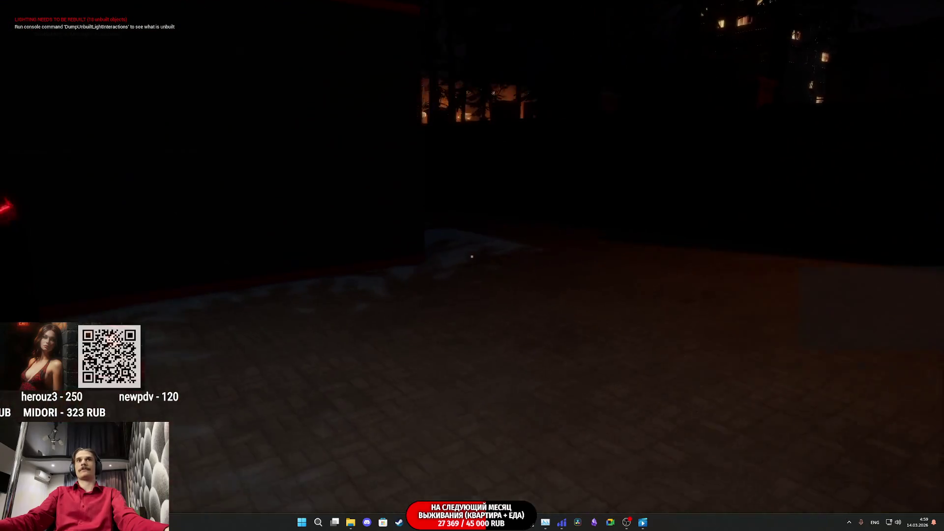
key("w")
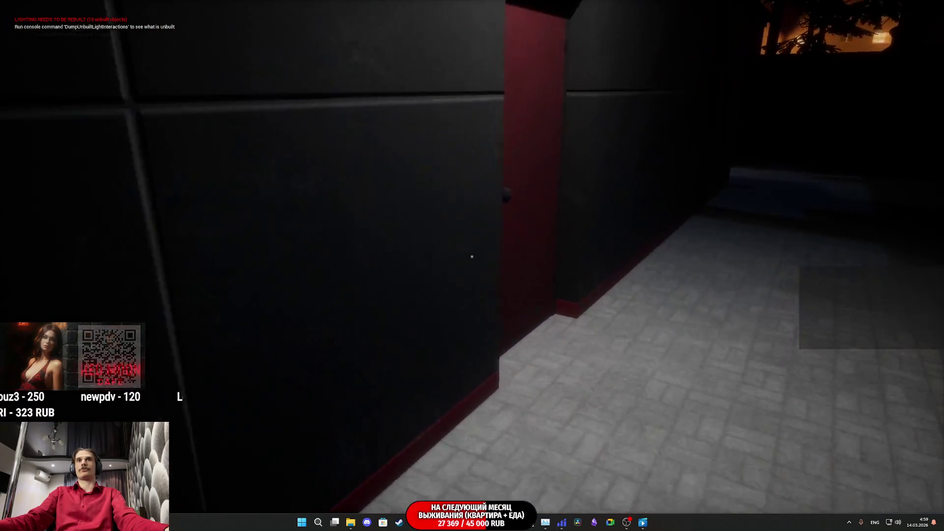
key("w")
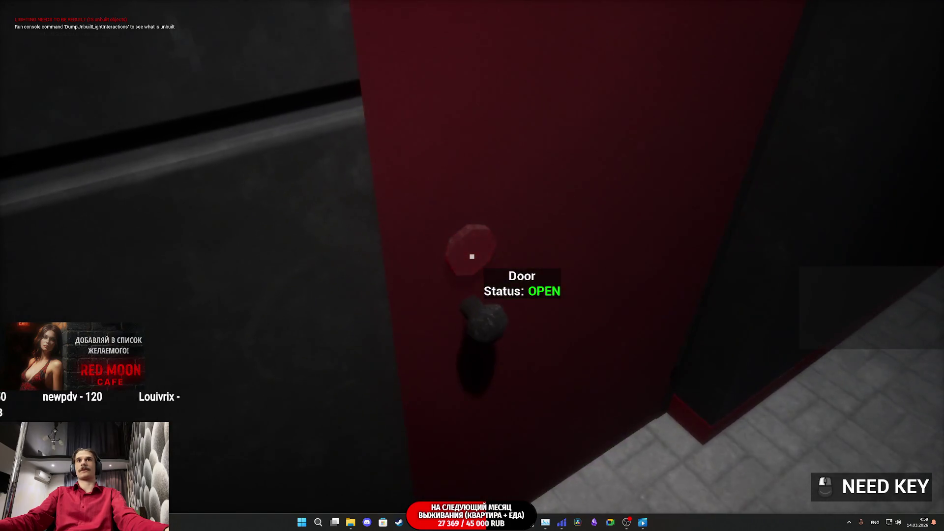
key("w")
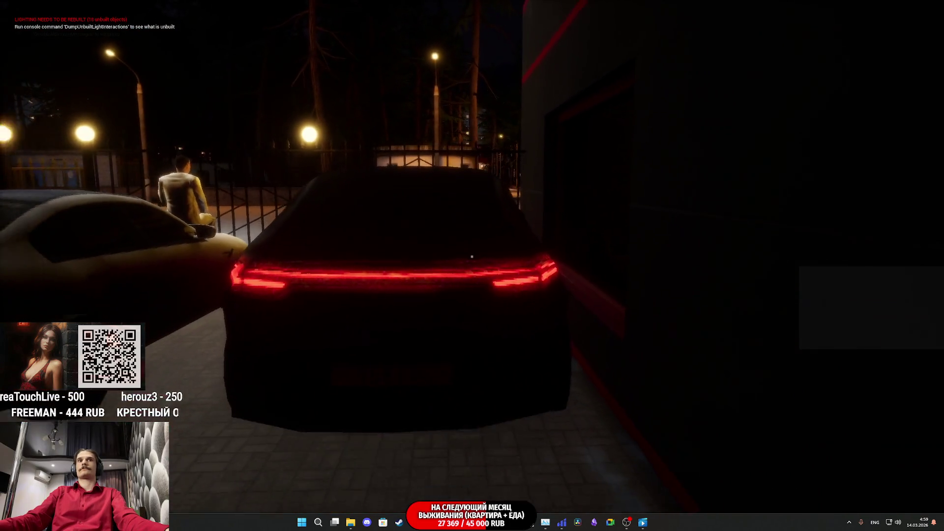
key("w")
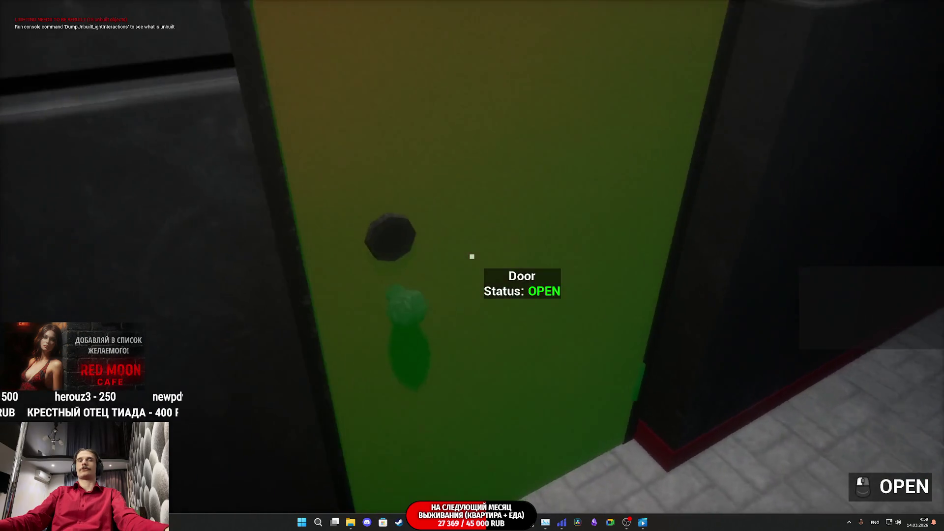
left_click(472, 257)
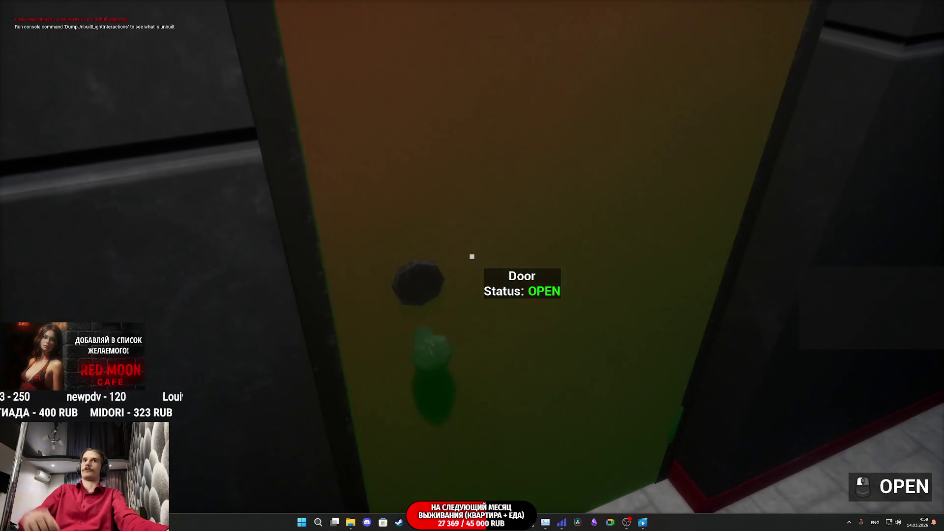
Unlock the red door with the apartment keys from the inventory and walk into the cafe.
left_click(455, 436)
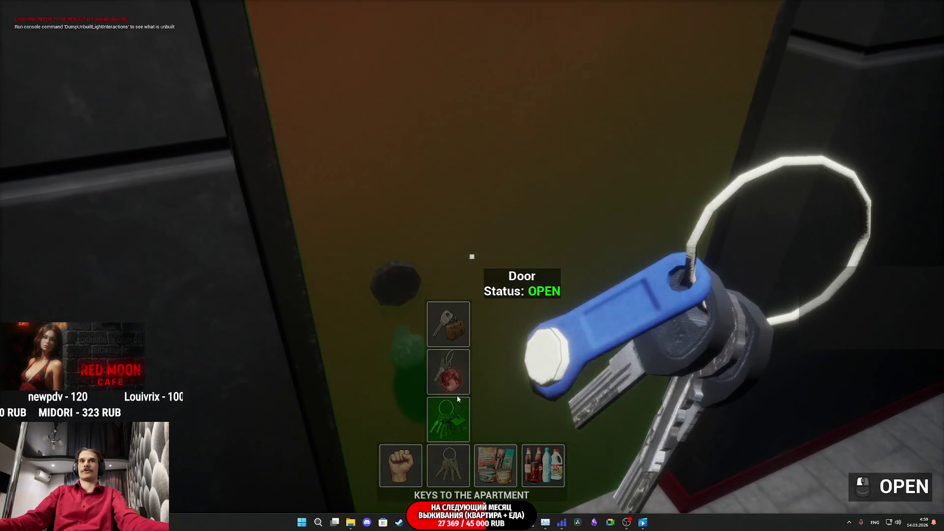
left_click(457, 400)
left_click(472, 257)
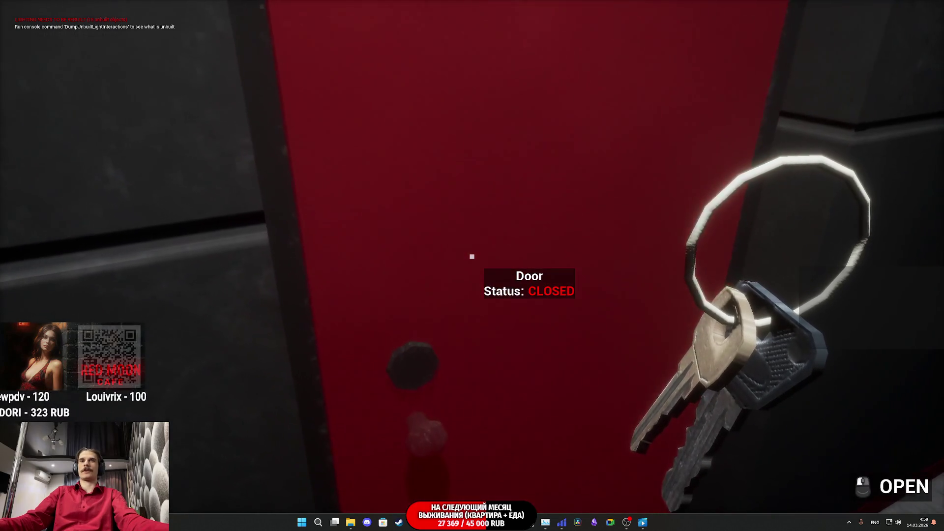
left_click(472, 256)
key("w")
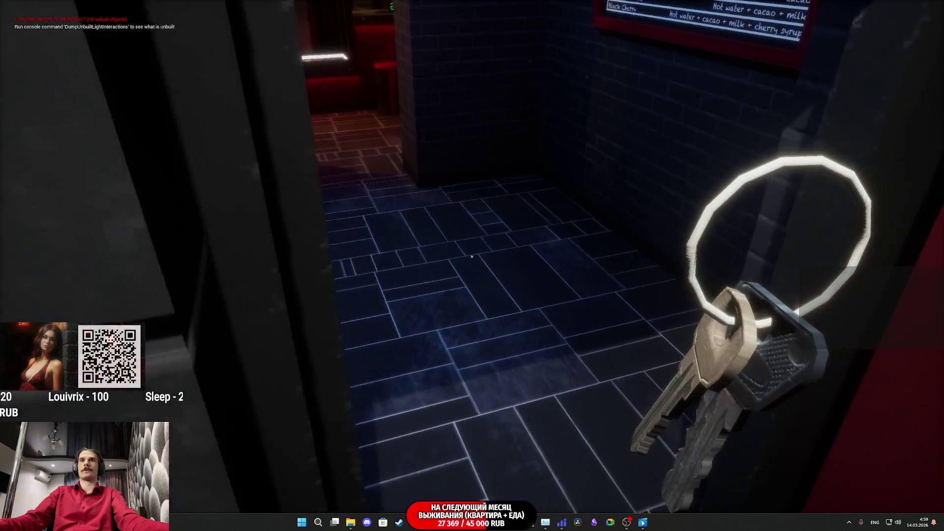
key("w")
key("w")
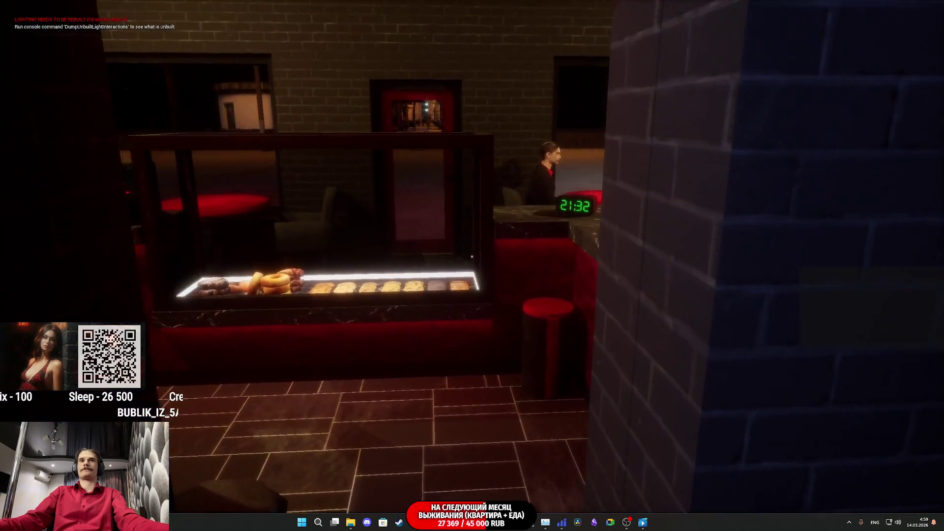
Walk past the pastry case to the jukebox and toggle its music on and off.
key("w")
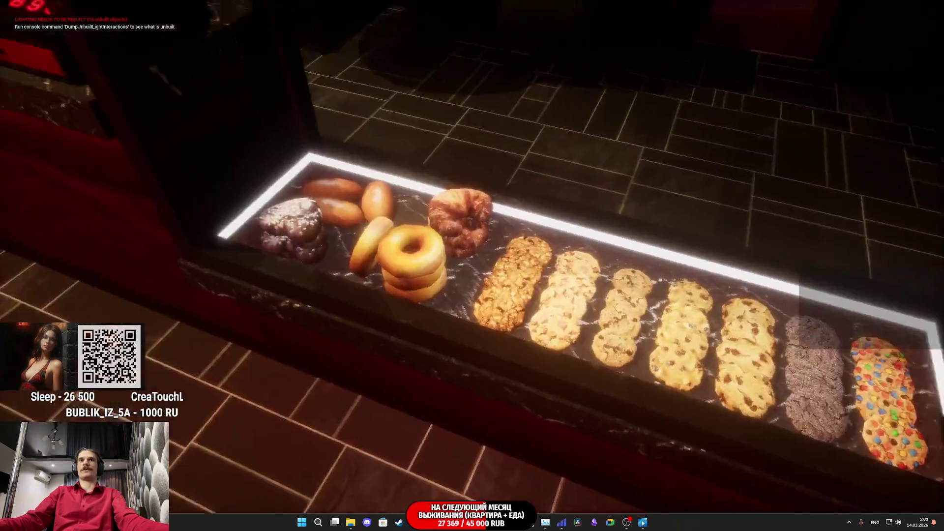
key("w")
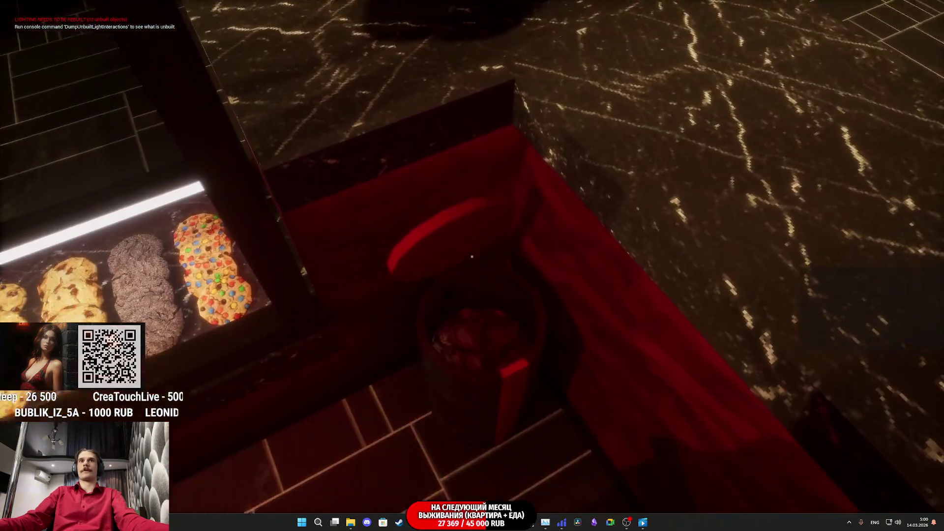
key("w")
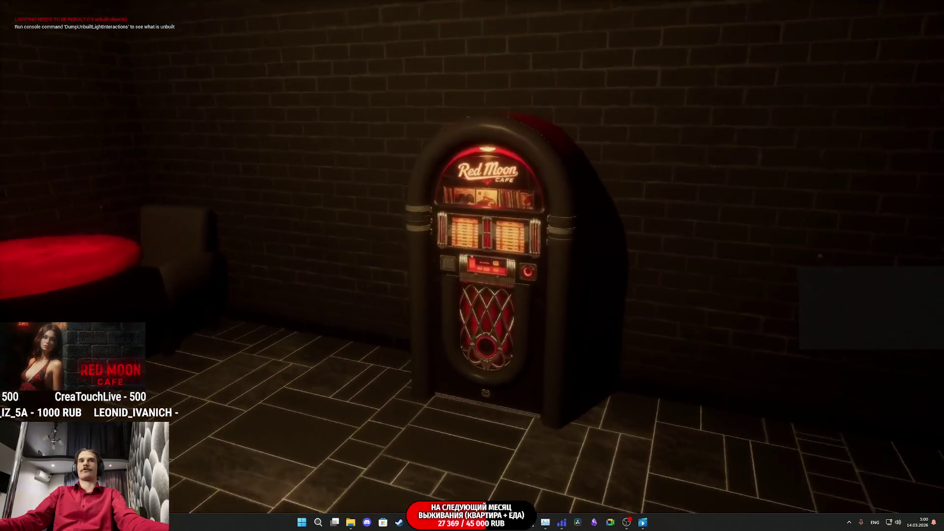
key("w")
left_click(472, 265)
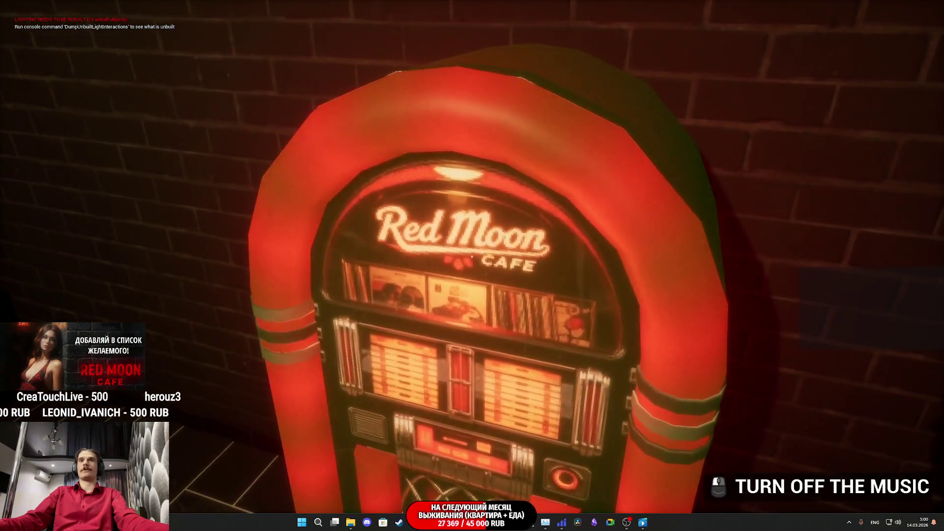
left_click(472, 266)
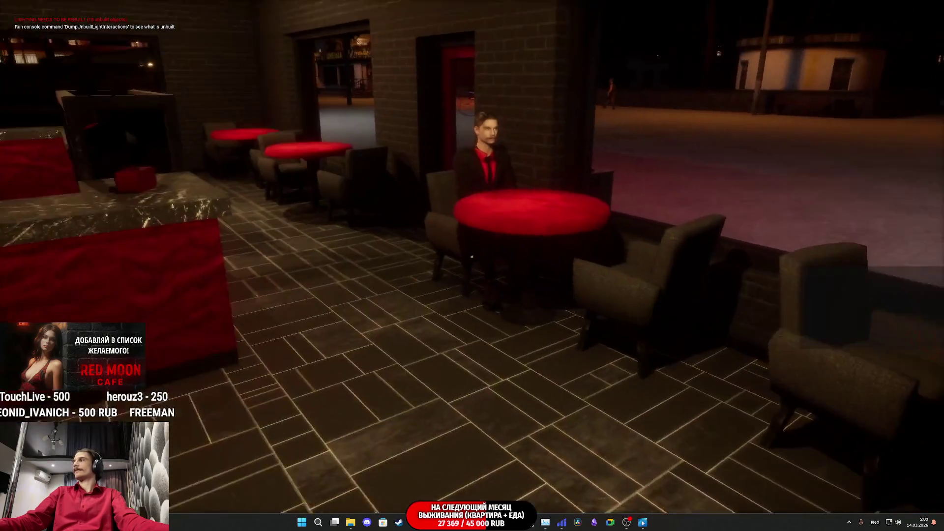
Walk past the bar and red wall switches to face the OPEN entrance door.
key("w")
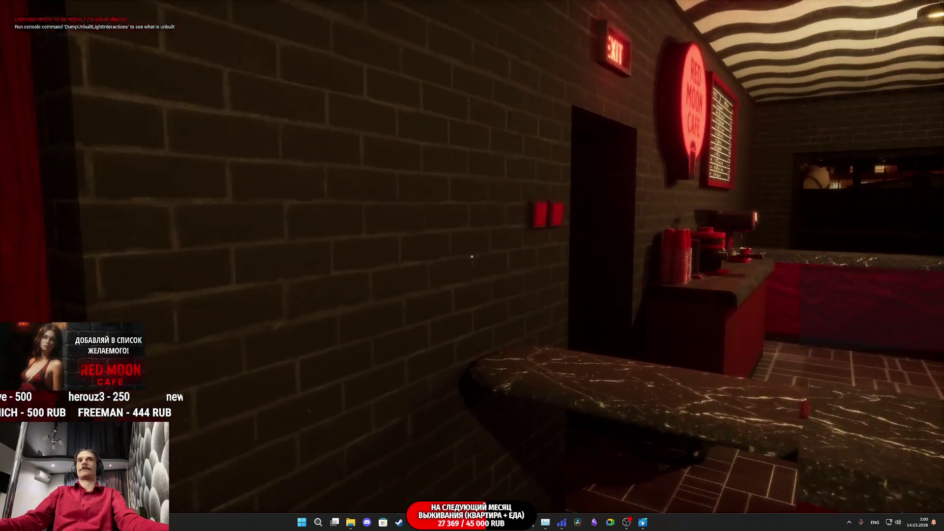
key("w")
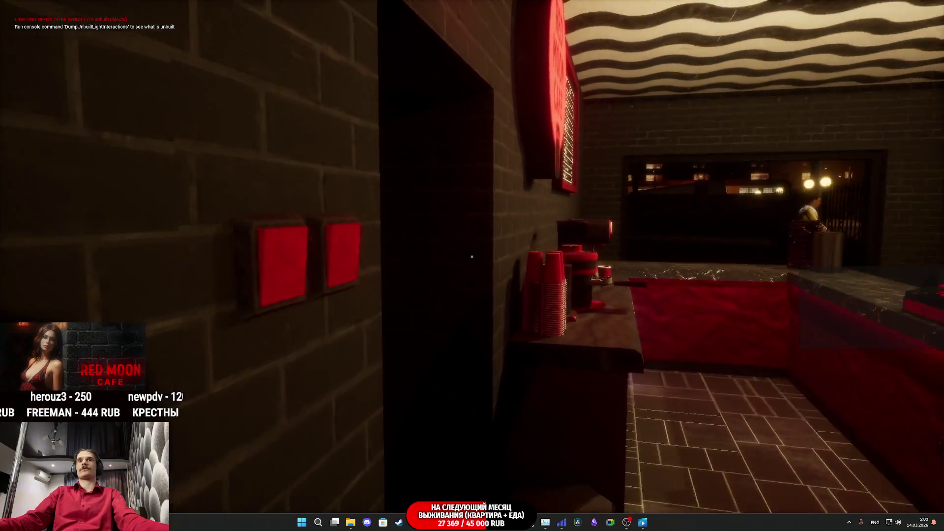
key("w")
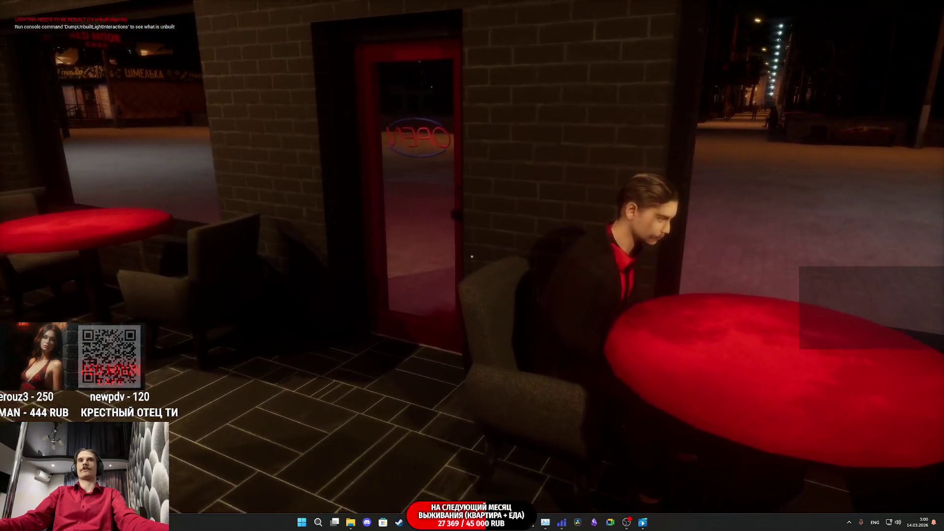
key("w")
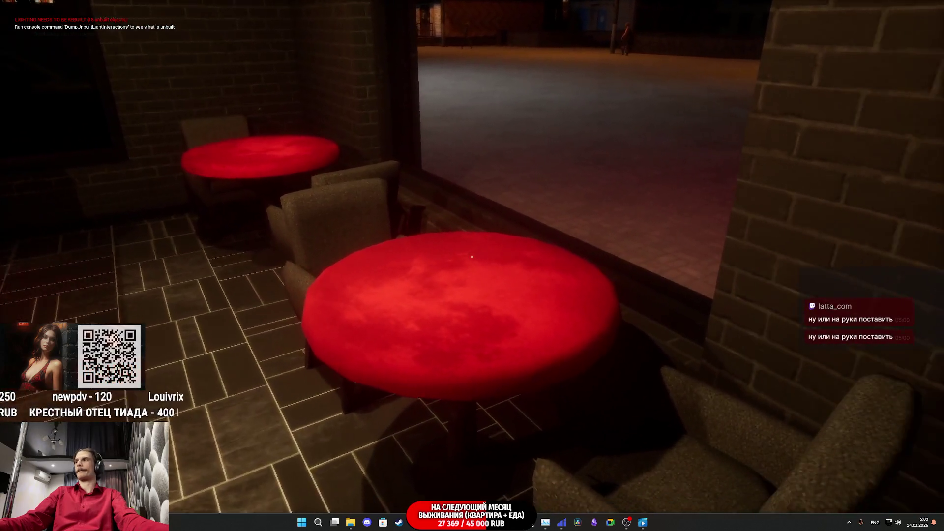
key("w")
key("s")
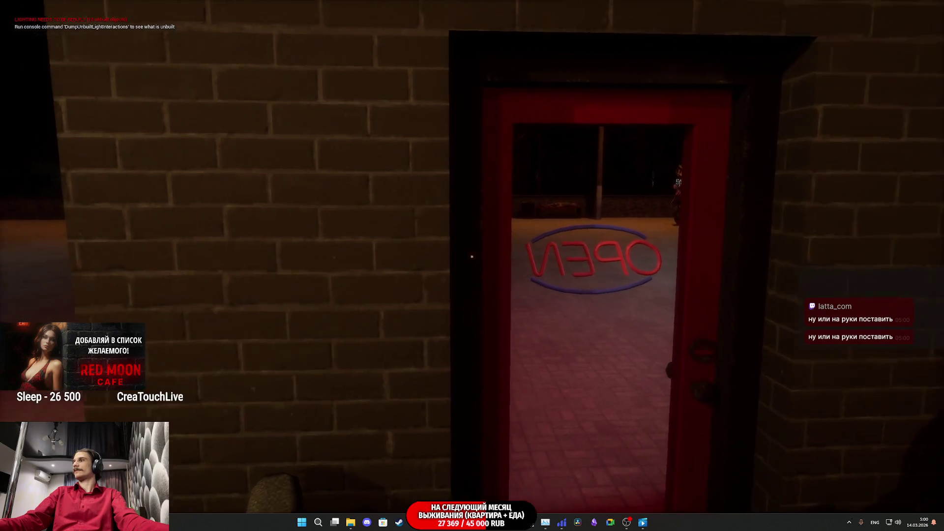
Open the entrance door, then walk past the seated man into the restroom.
key("e")
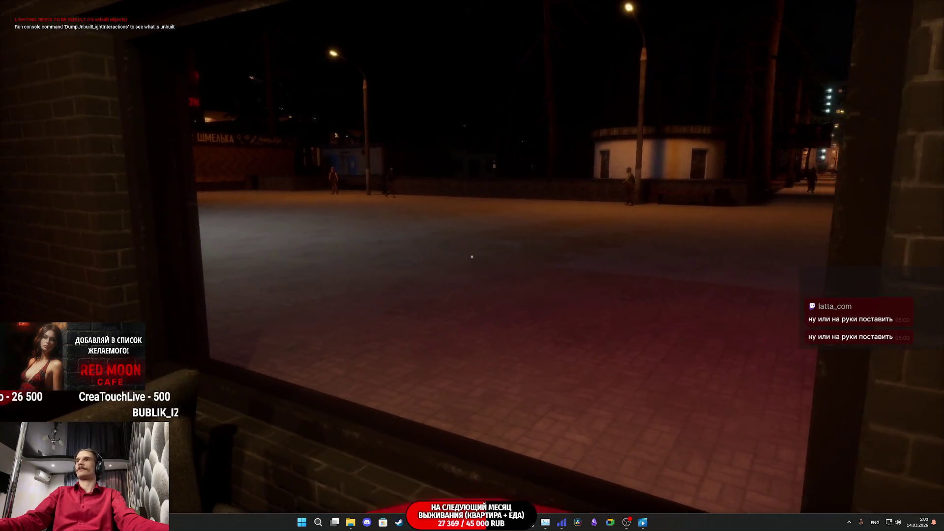
key("w")
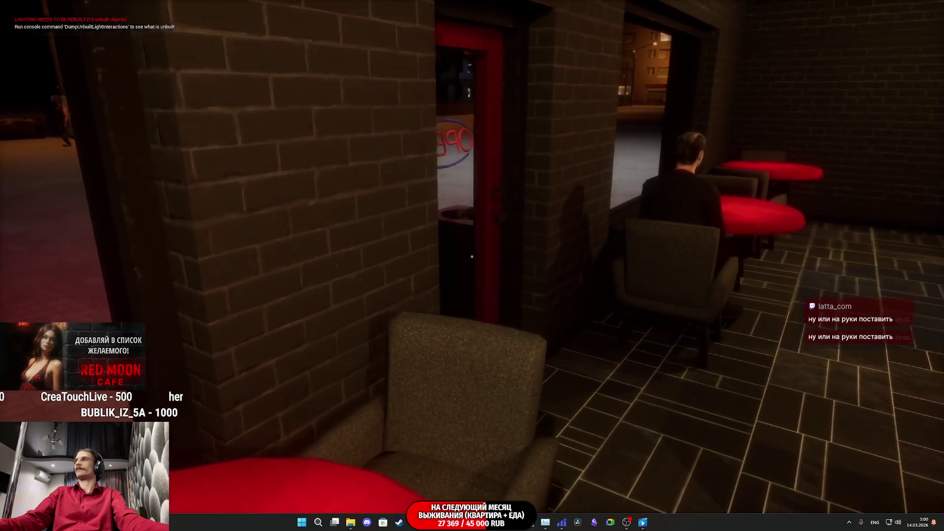
key("w")
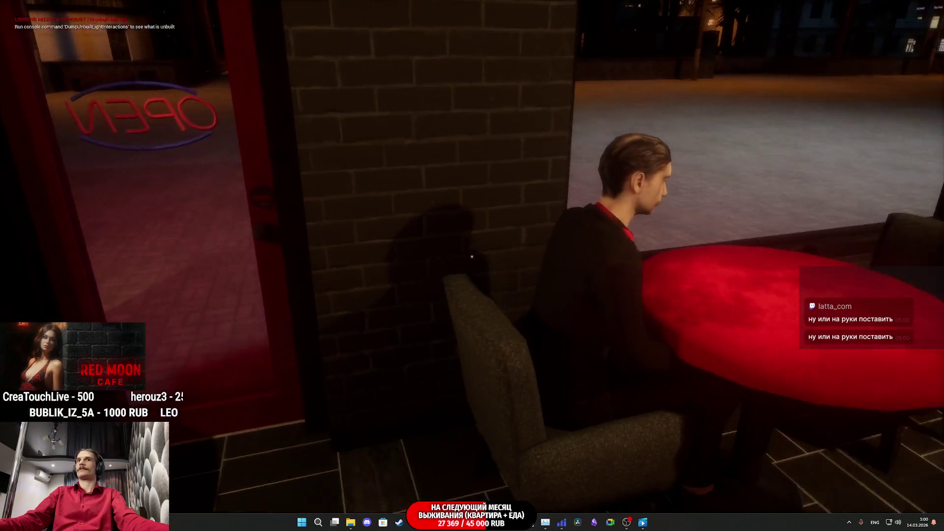
key("w")
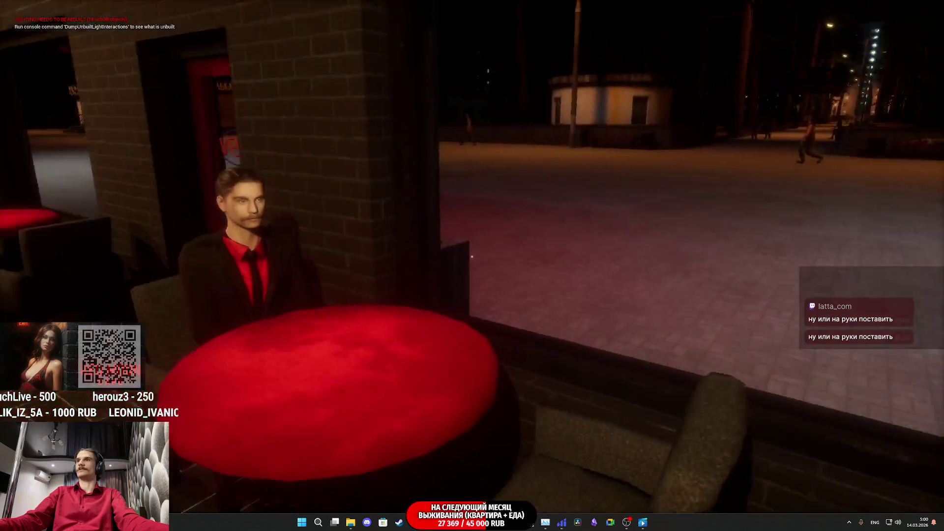
key("e")
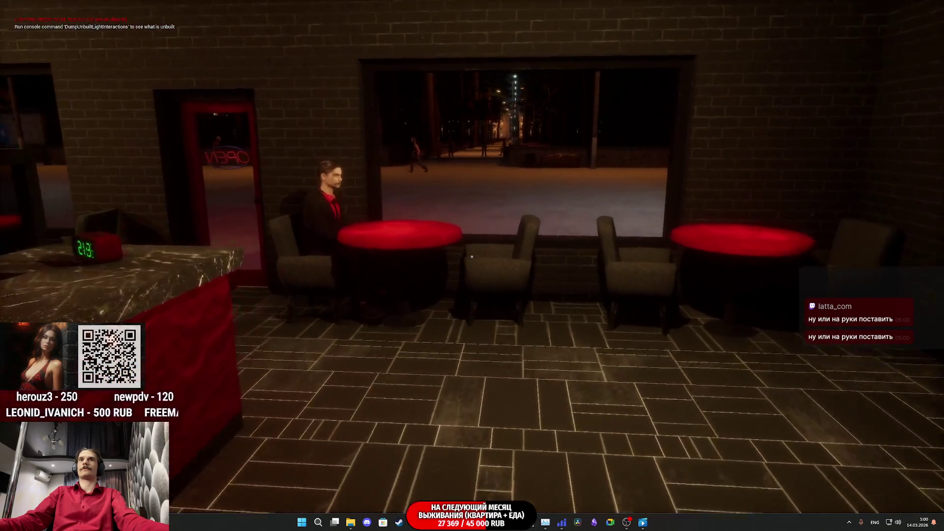
Tour the pastry counter, alarm clock and Coffee Preparation board.
key("w")
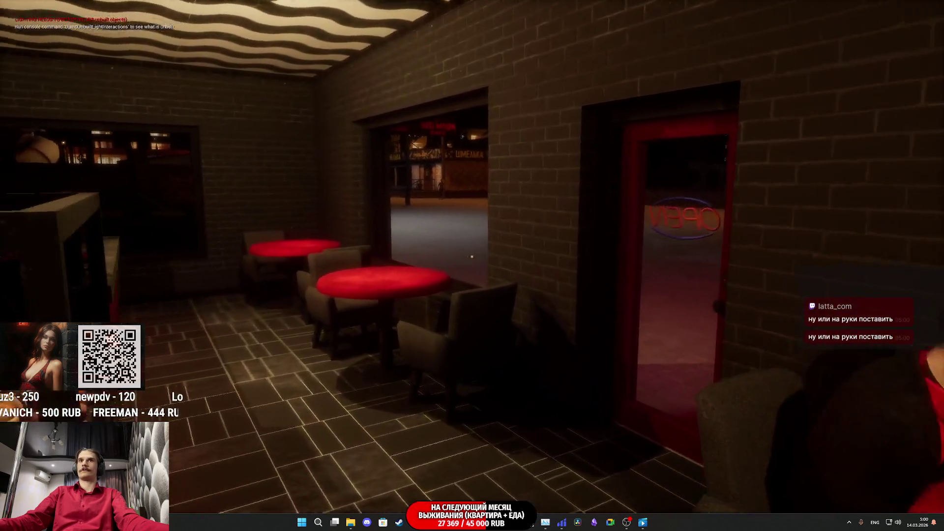
key("w")
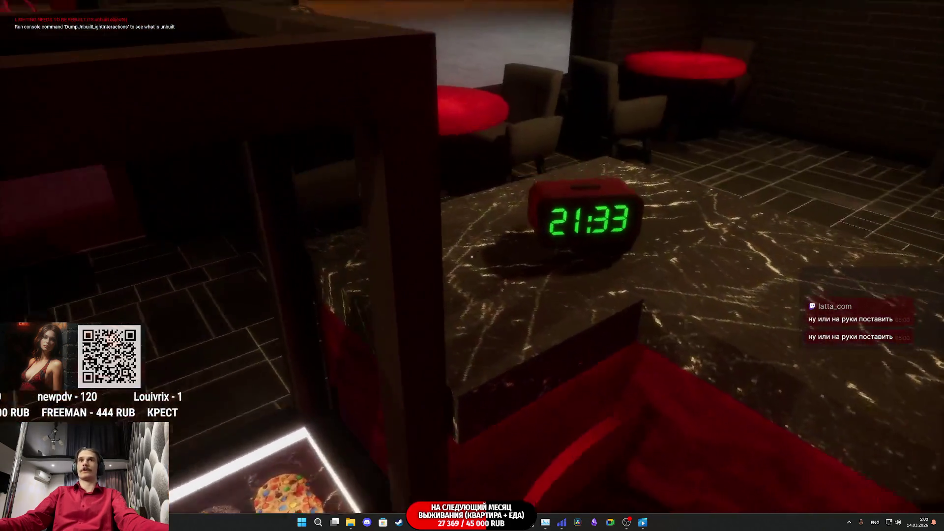
key("s")
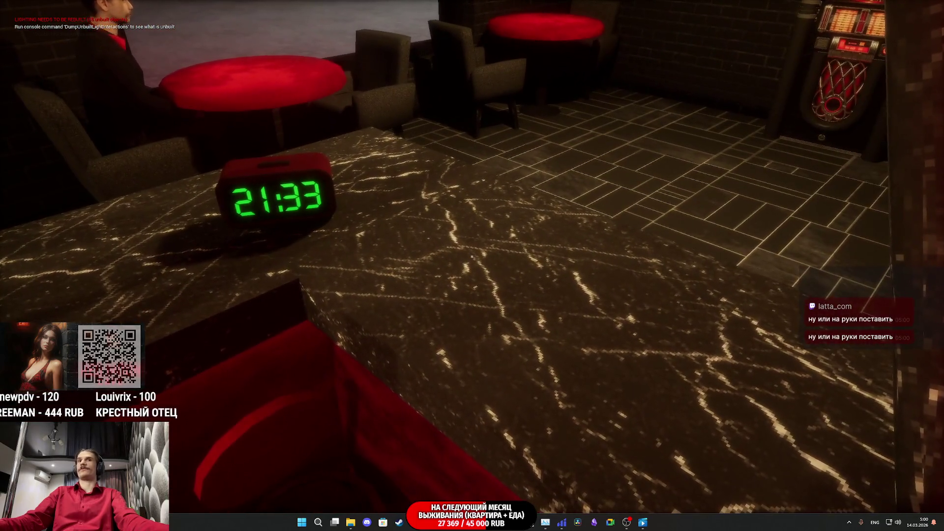
key("s")
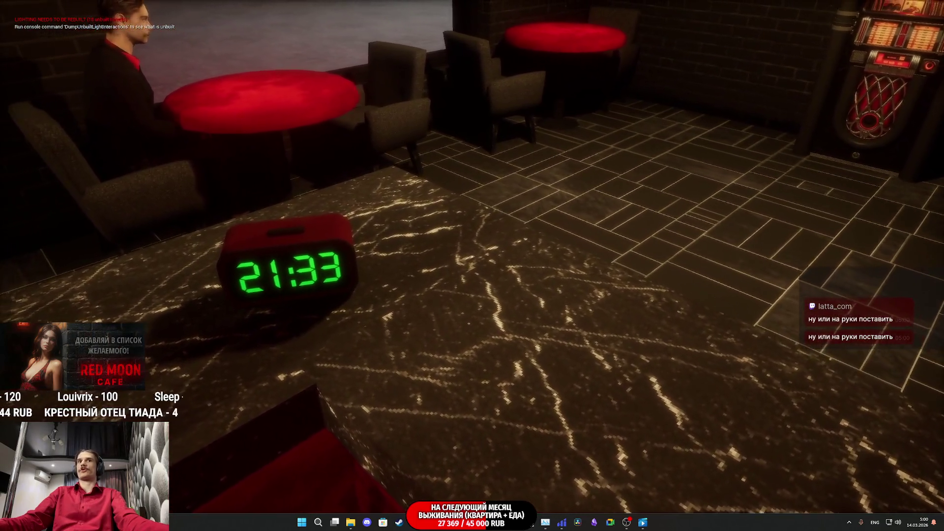
key("w")
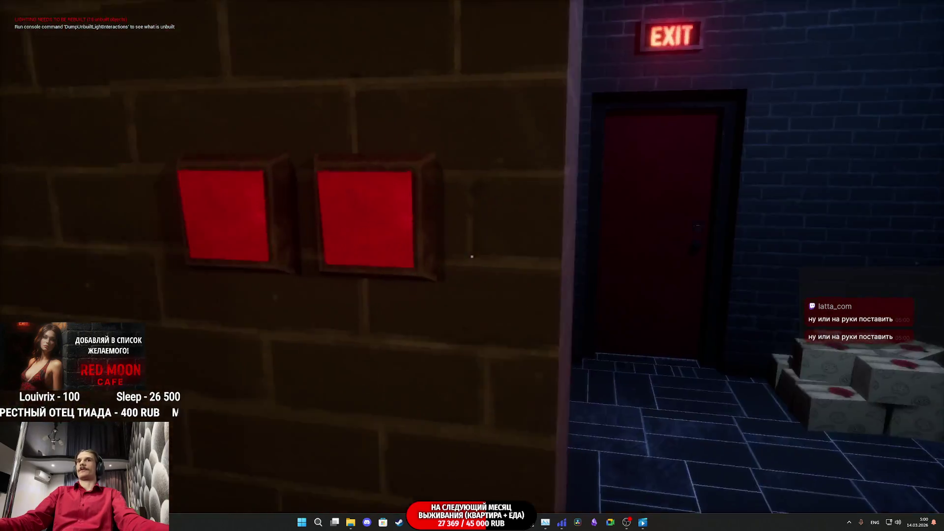
key("w")
key("s")
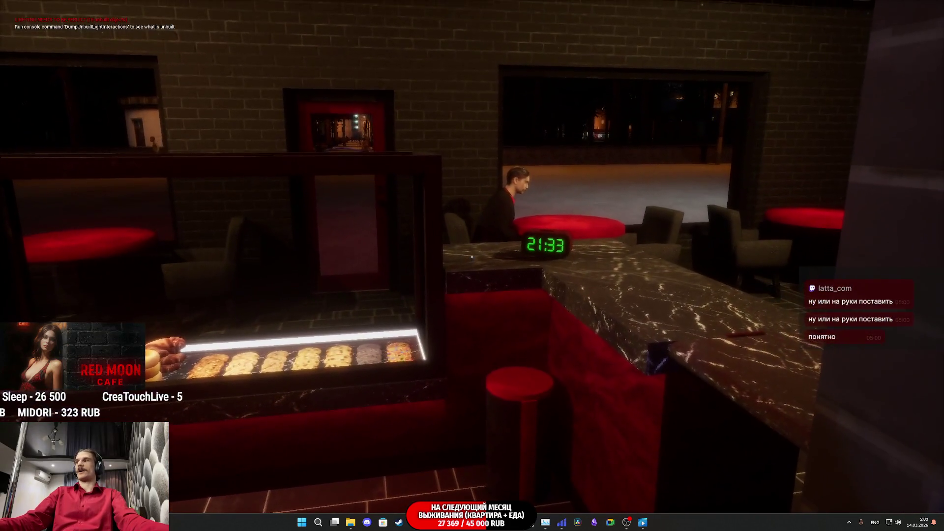
key("w")
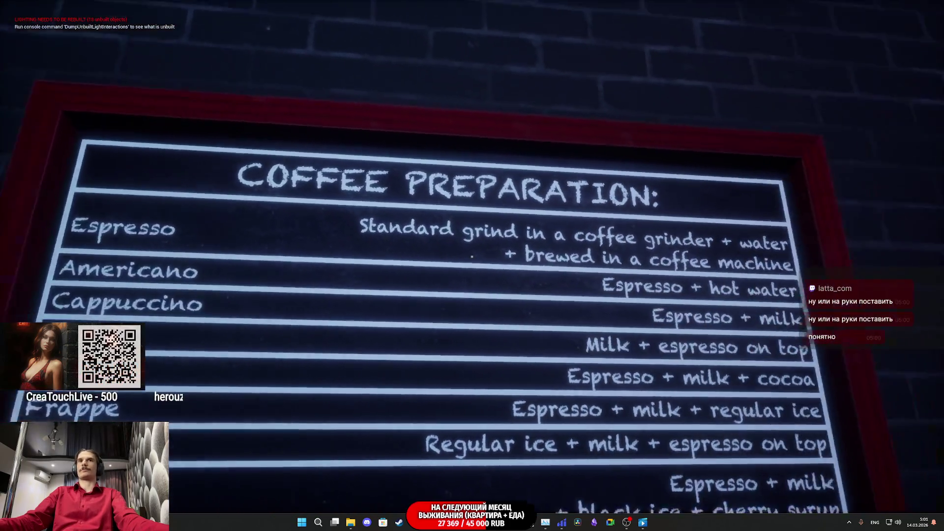
key("s")
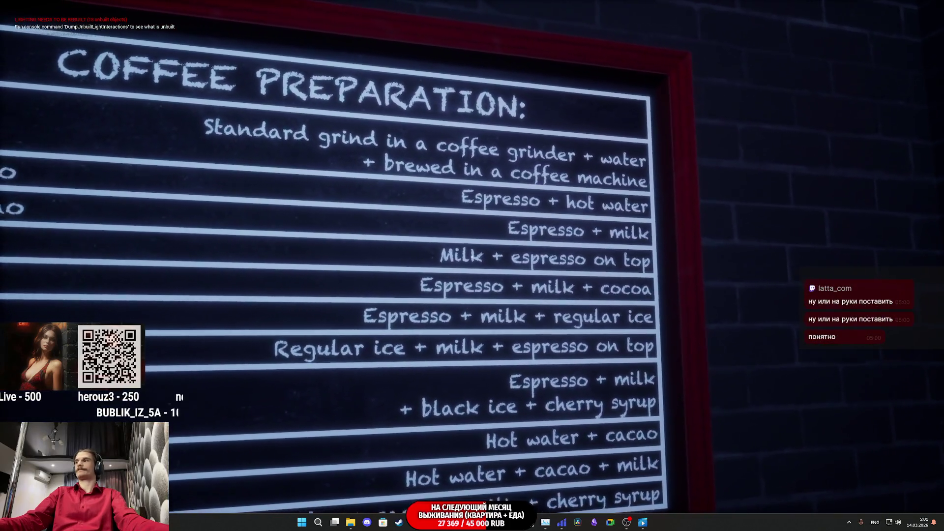
key("s")
key("w")
key("s")
key("w")
key("s")
key("w")
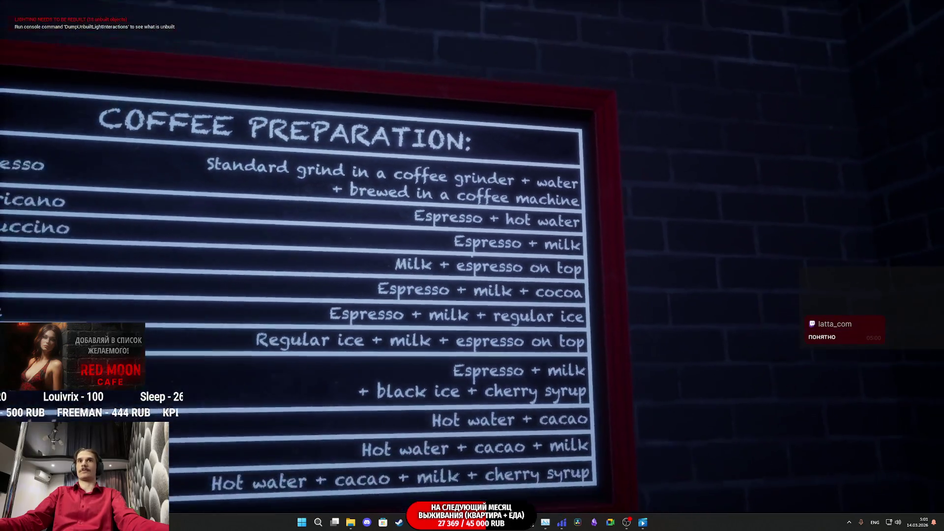
key("a")
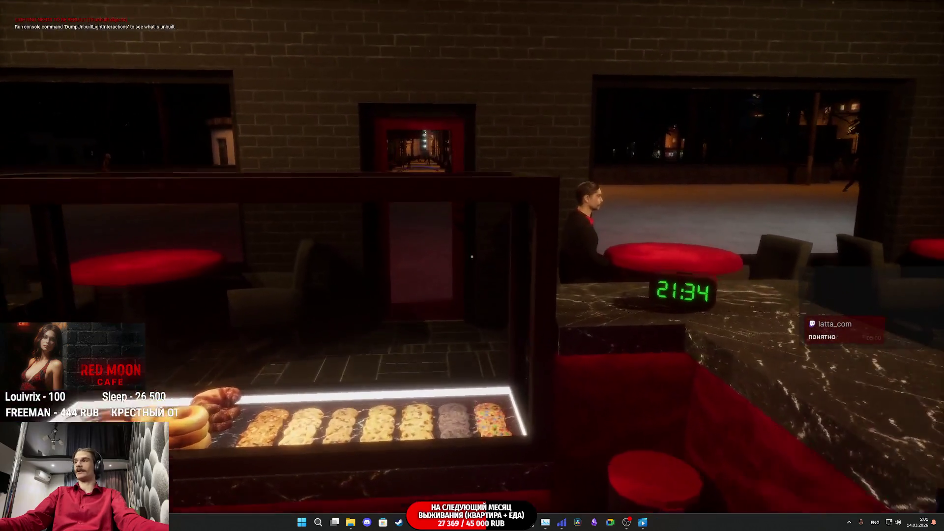
Look over the counter, cash register and red bell, then walk to the entrance door and lock it.
key("a")
key("d")
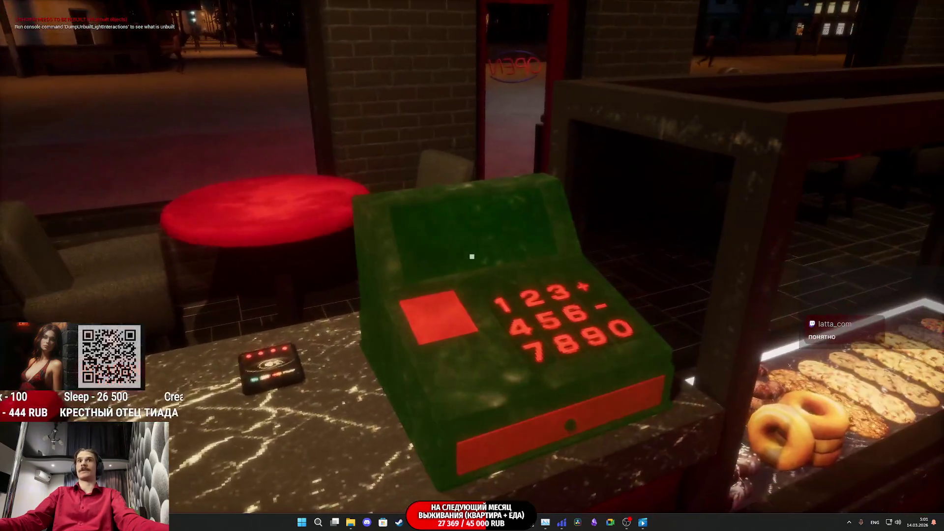
key("w")
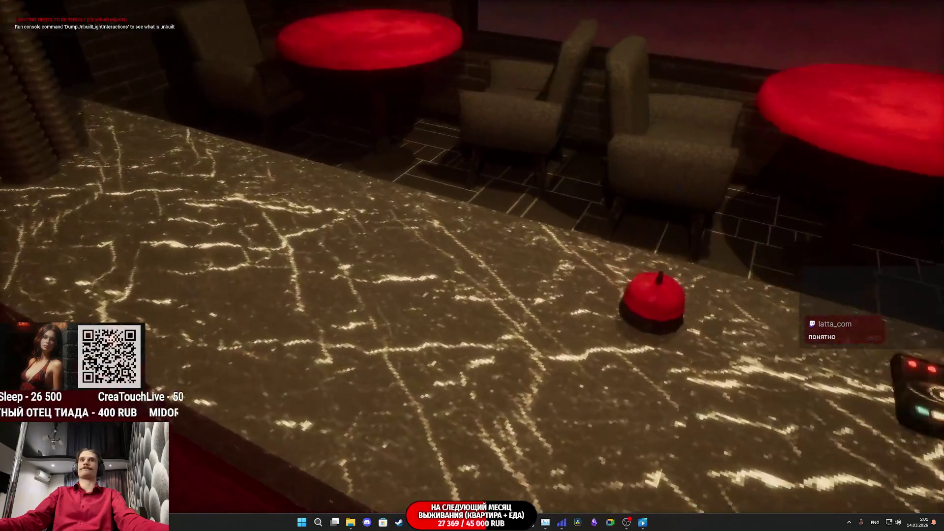
mouse_move(473, 256)
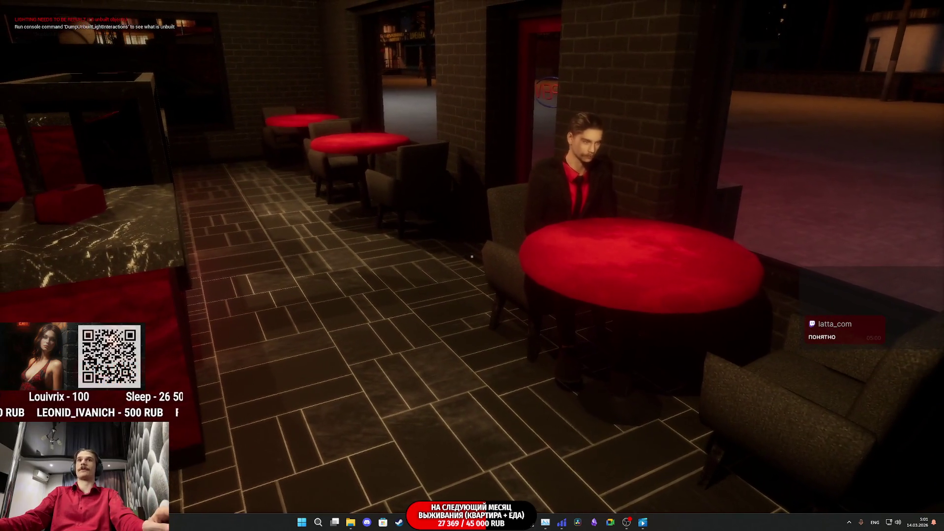
key("w")
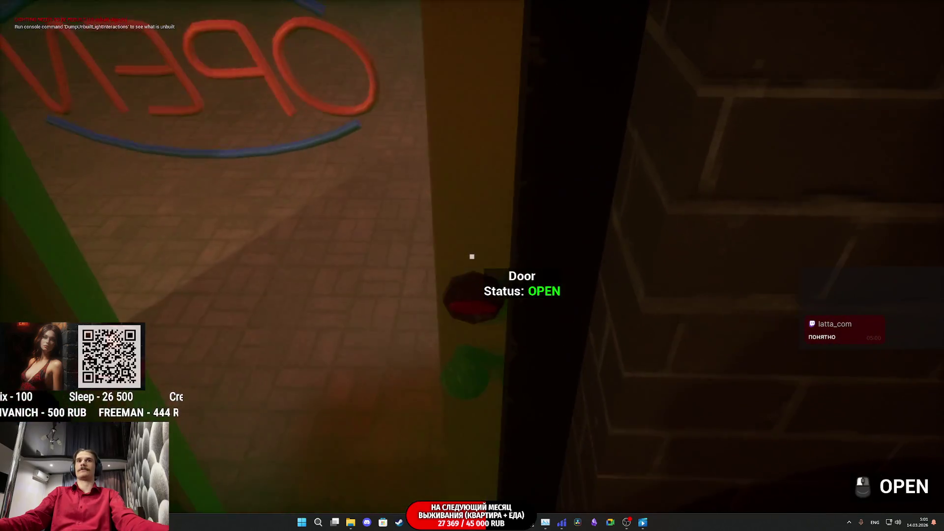
left_click(472, 256)
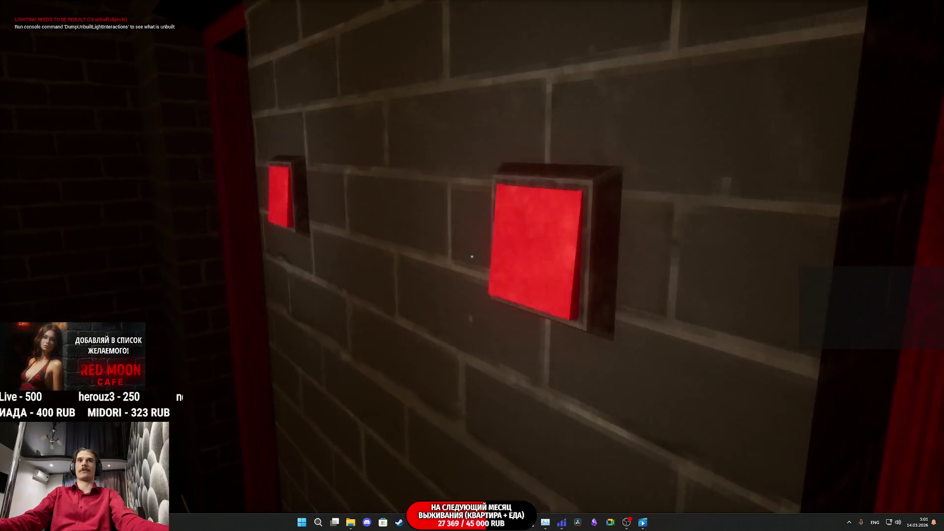
Switch on the restroom light, sit the character on the toilet, end the play-test, and switch to StreamVi.
left_click(472, 256)
mouse_move(472, 256)
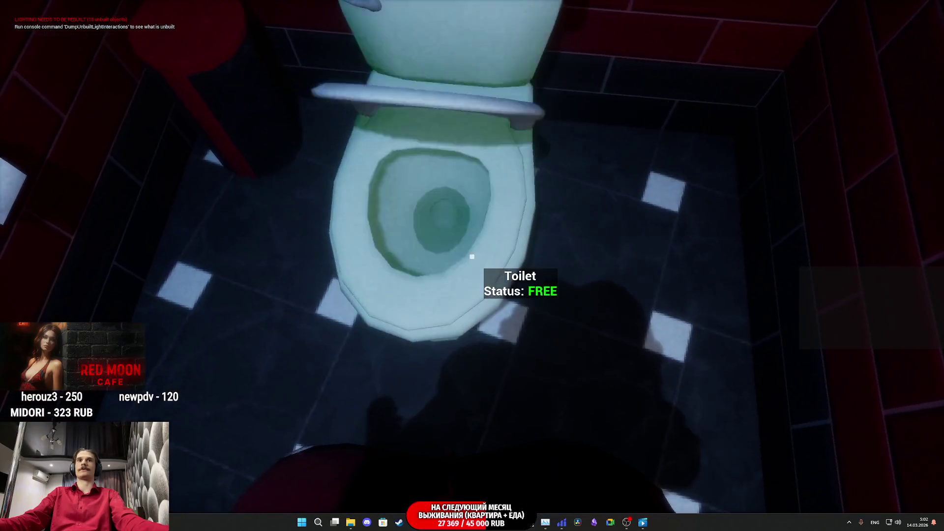
left_click(472, 256)
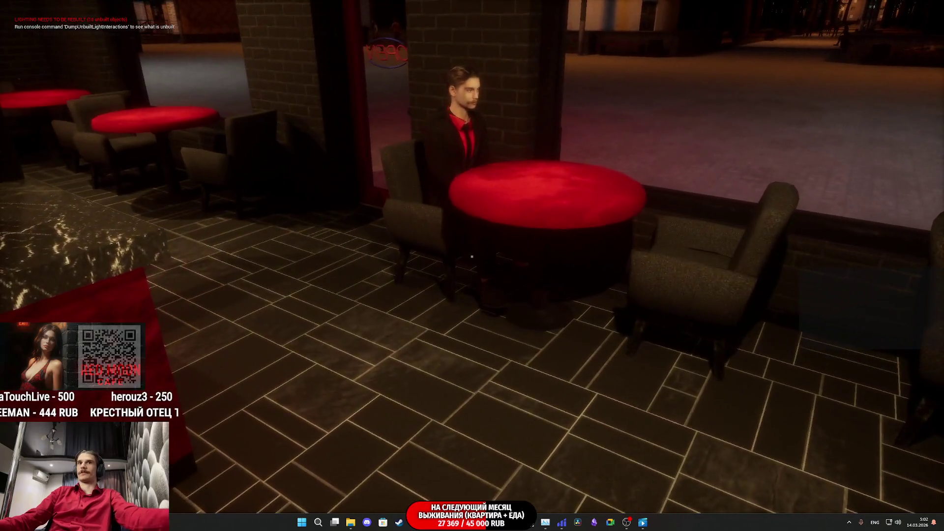
key("Escape")
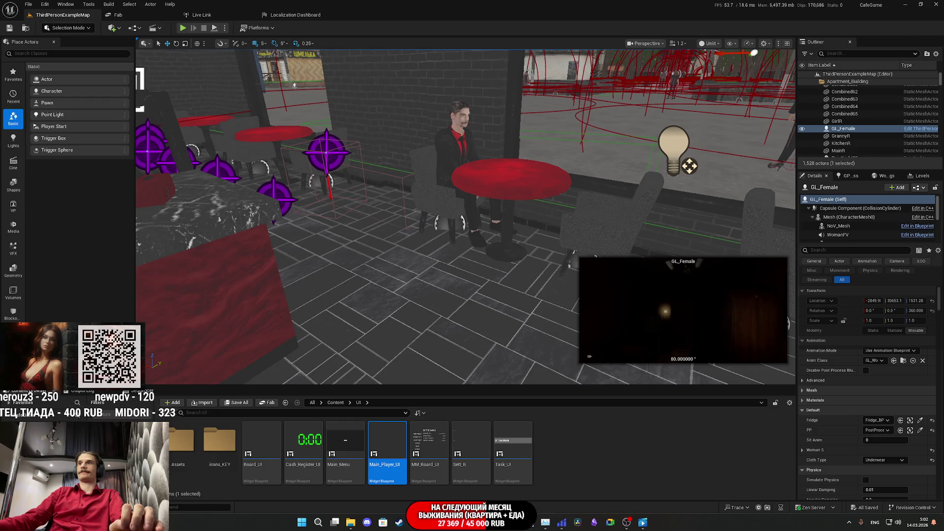
key("alt+Tab")
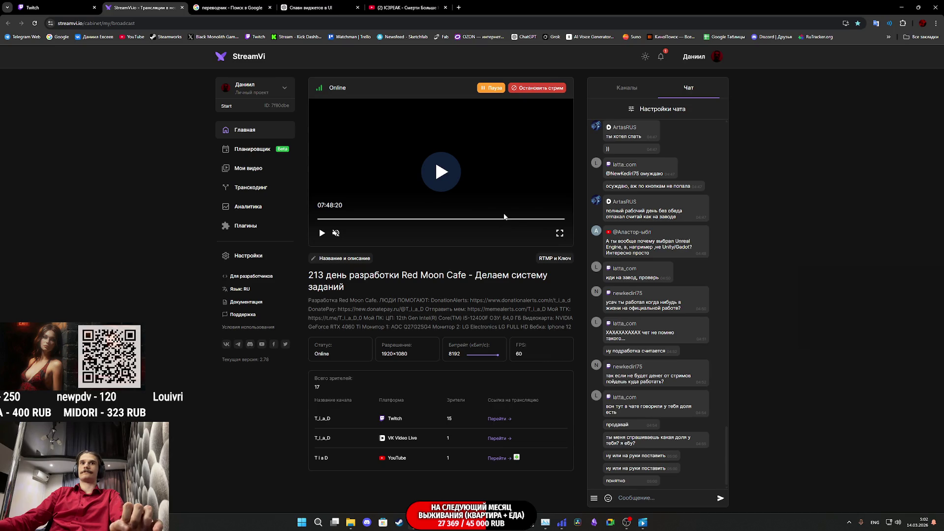